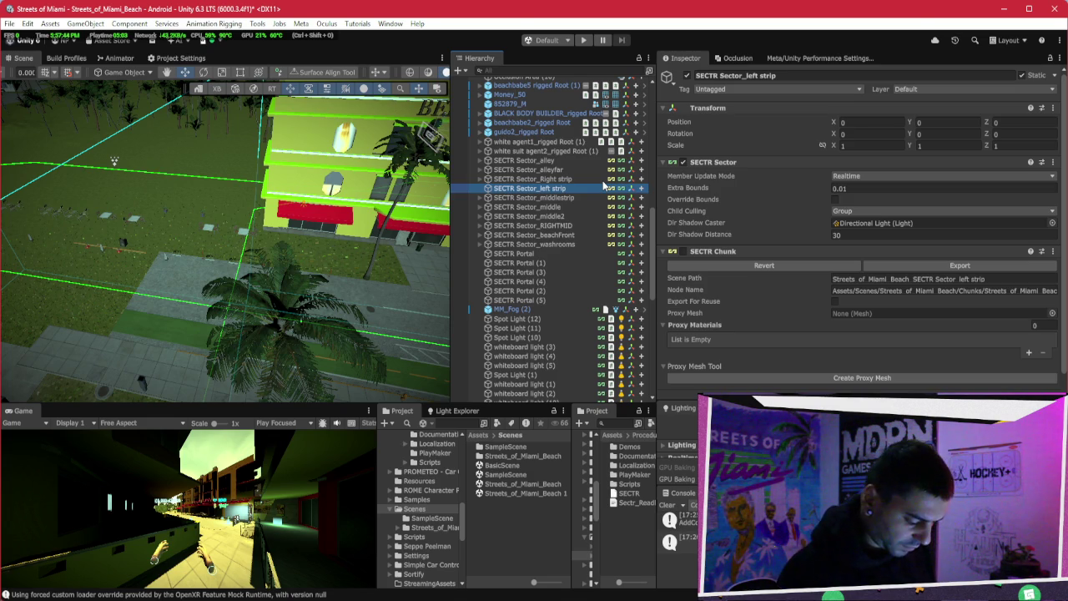
Step: Switch from Unity to the Brave window showing the Streets Of Miami Trello board
right_click(751, 600)
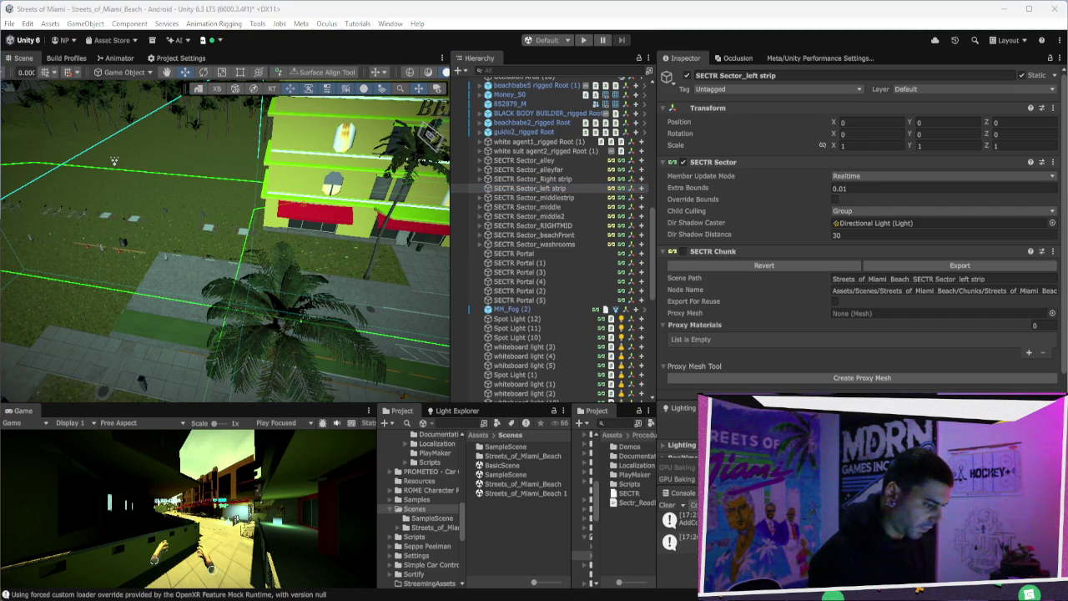
key(alt+Tab)
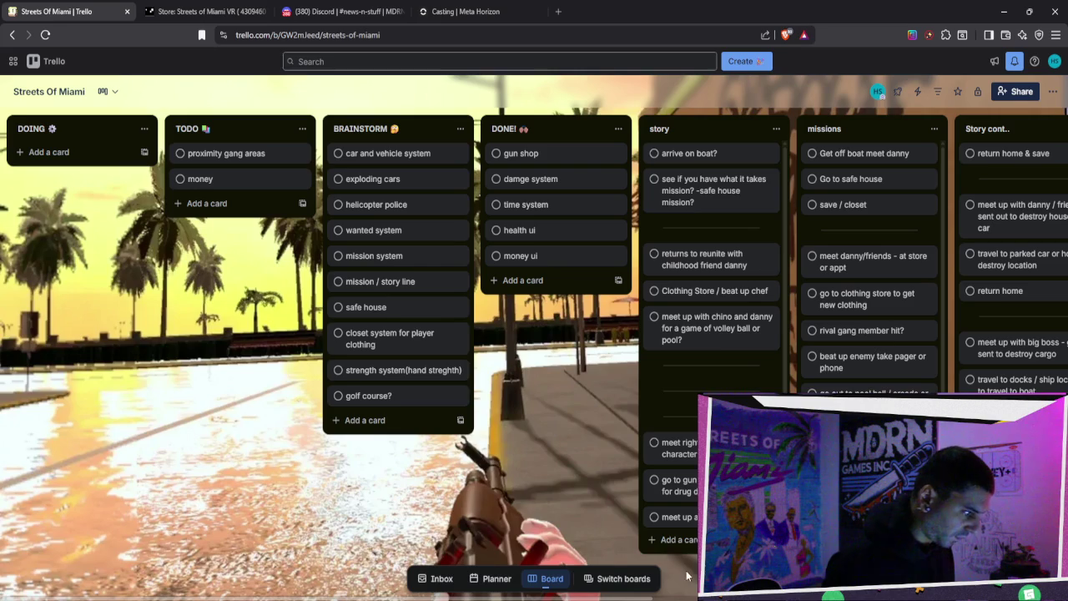
Step: Close the Meta Horizon casting tab and shrink the browser aside to reveal Unity and Bezi
click(463, 12)
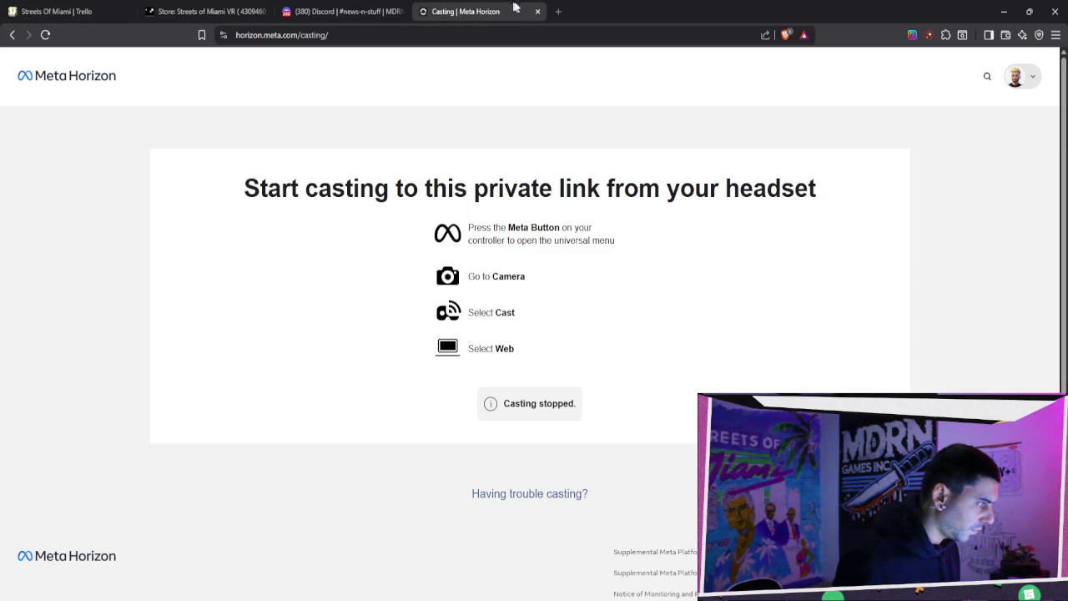
click(536, 12)
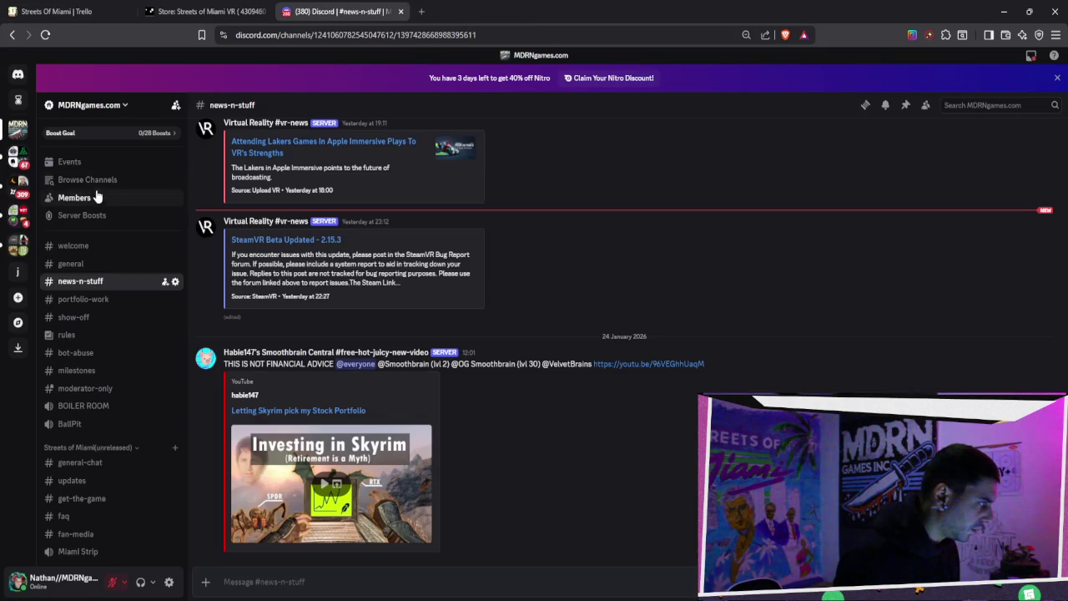
click(238, 12)
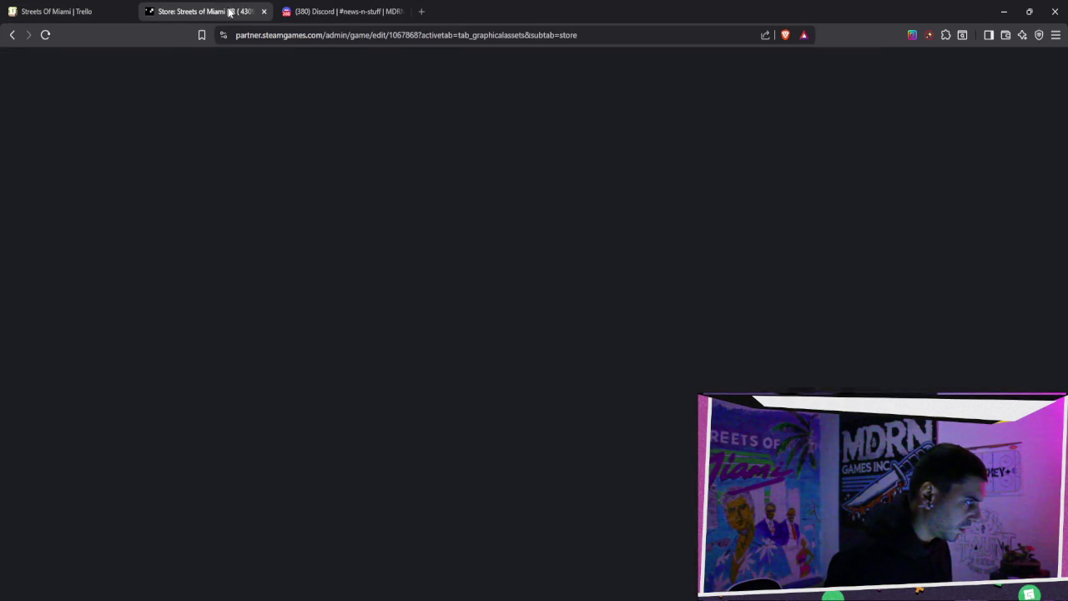
mouse_move(709, 18)
mouse_down()
mouse_move(394, 78)
mouse_move(1067, 409)
mouse_move(1067, 375)
mouse_up()
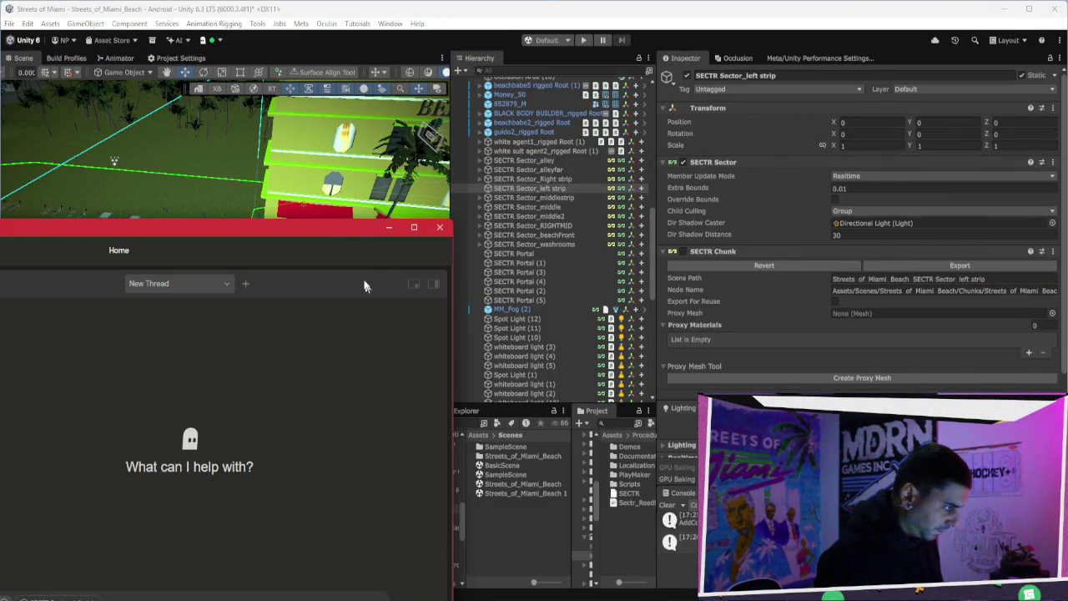
drag(328, 233, 563, 99)
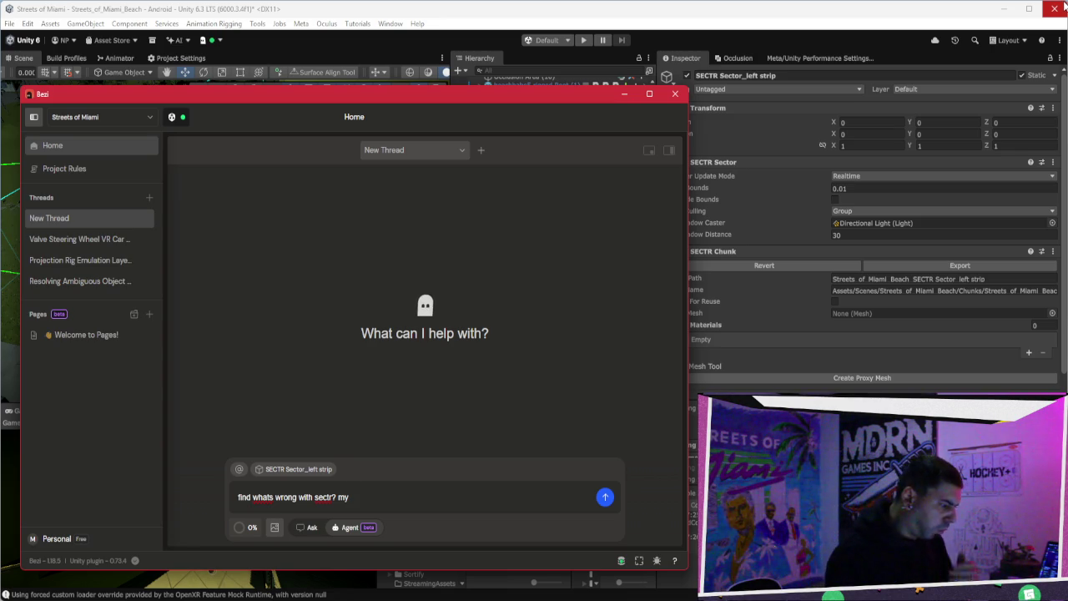
Step: Fix the typo and send Bezi the question 'left strip is empty now when i press stop??'
text(eelft saf)
key(BackSpace)
key(BackSpace)
key(BackSpace)
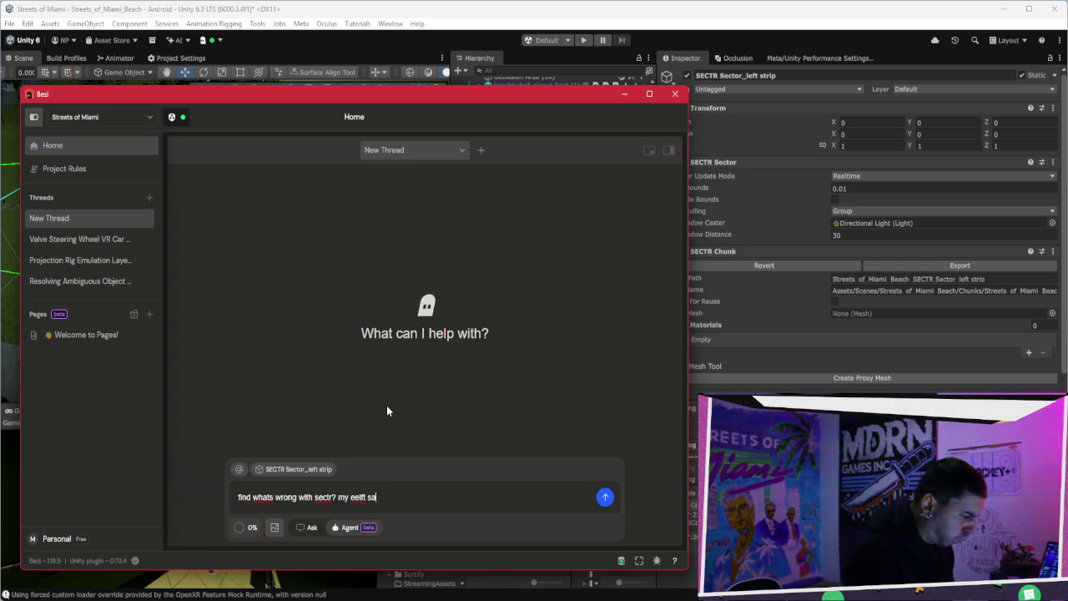
text(left)
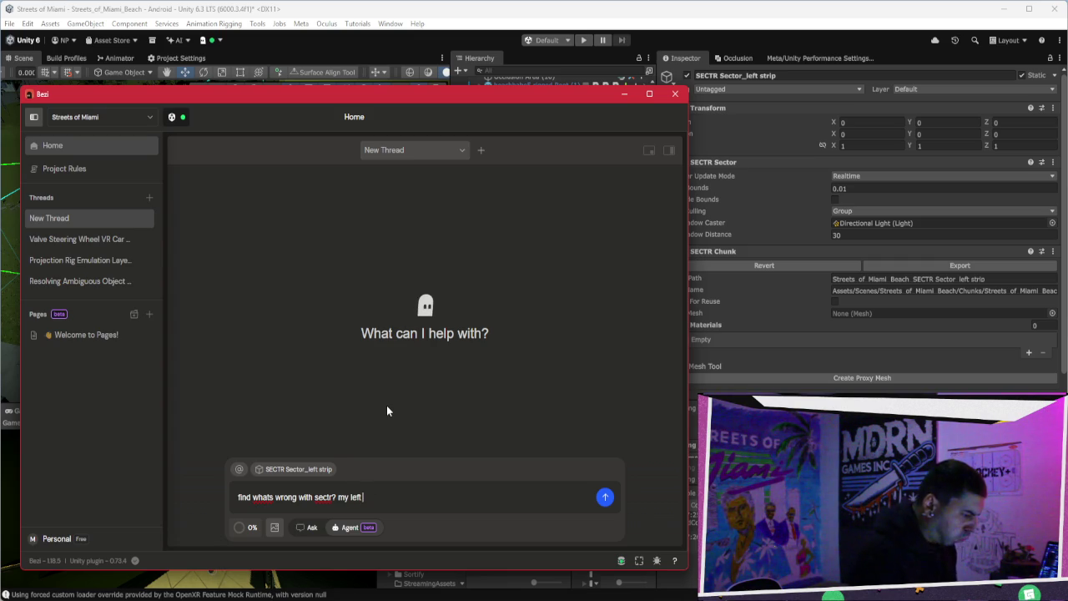
text( strip is empt)
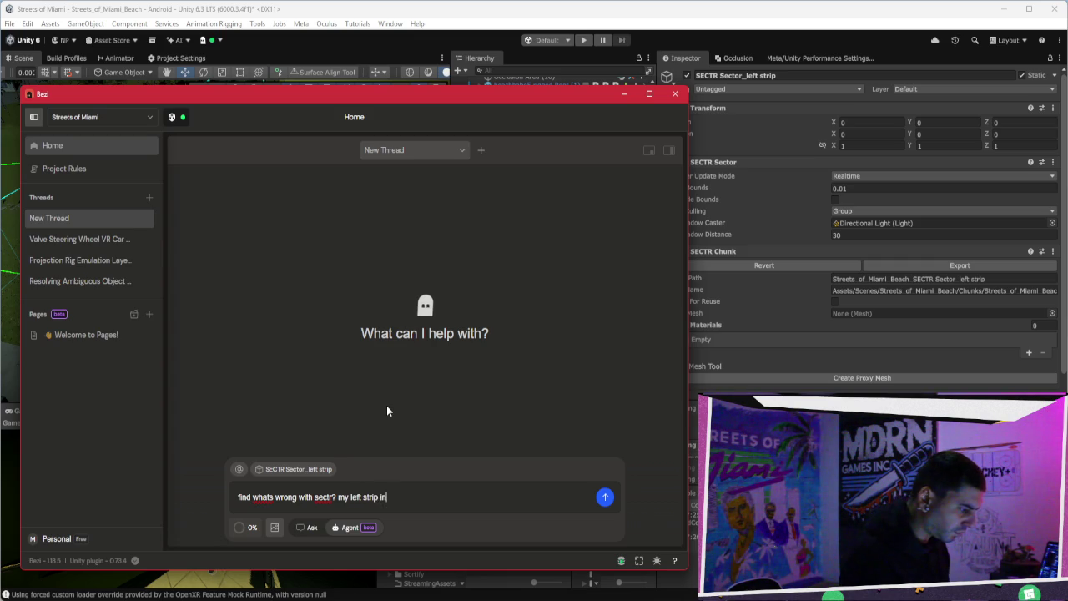
text(y )
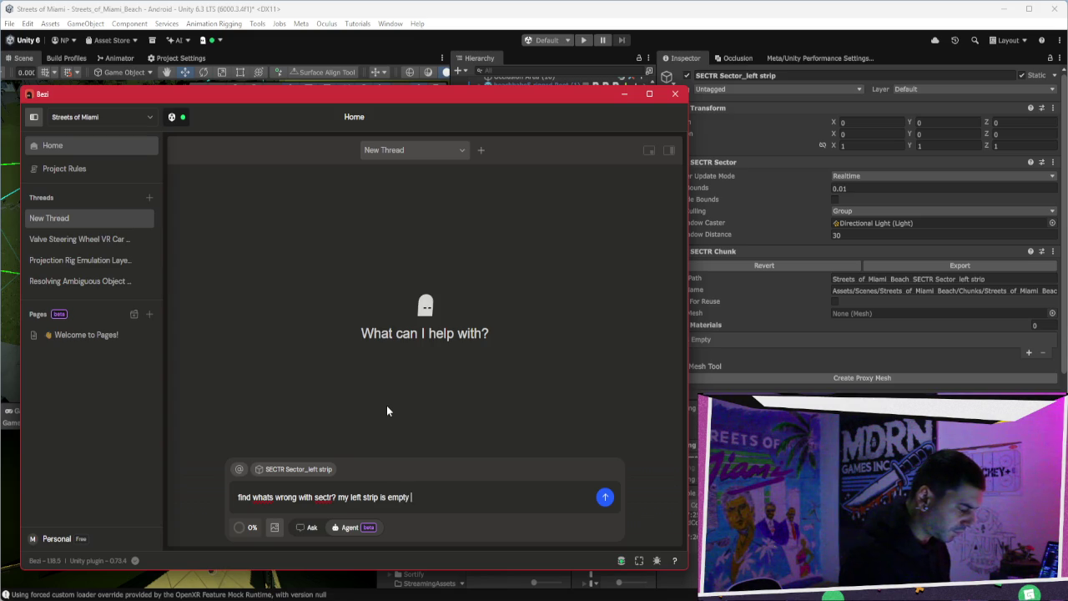
text(now when i press stop??)
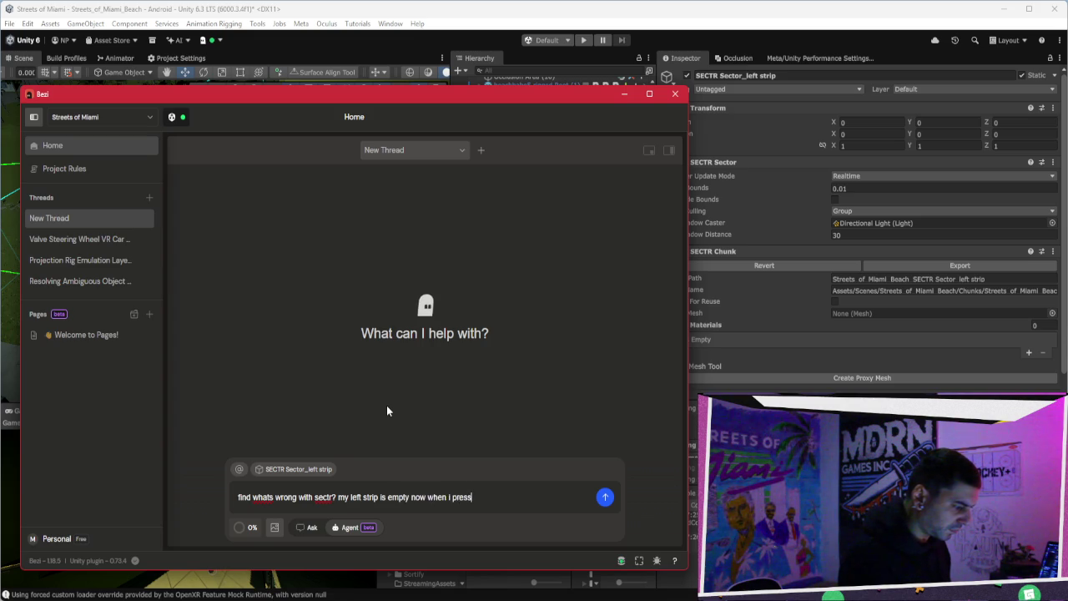
key(Return)
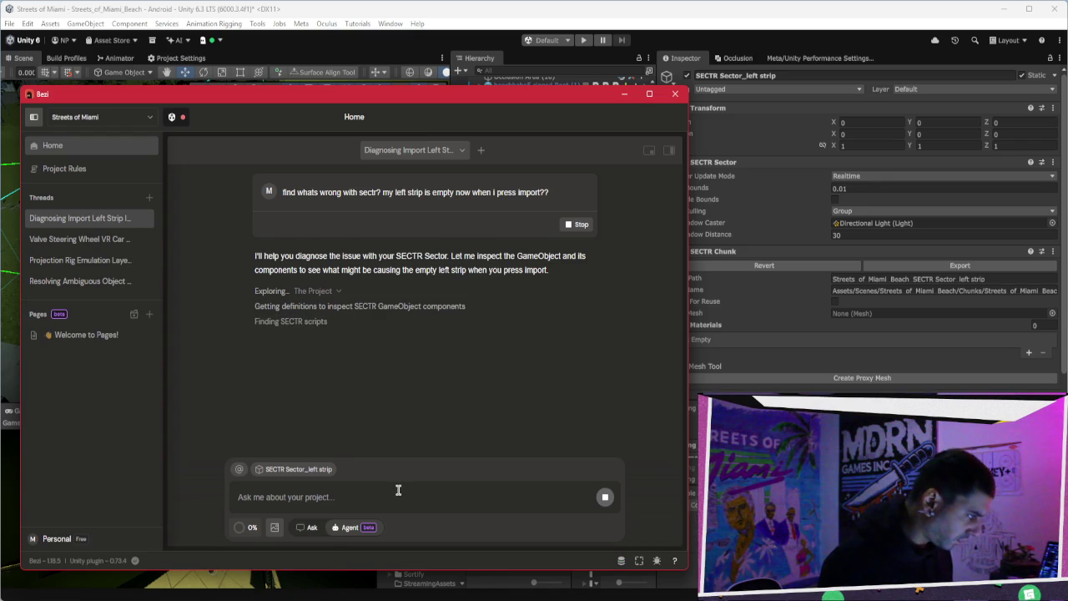
Step: Hide Bezi to watch Unity's domain reload, then maximize the Unity editor
click(633, 94)
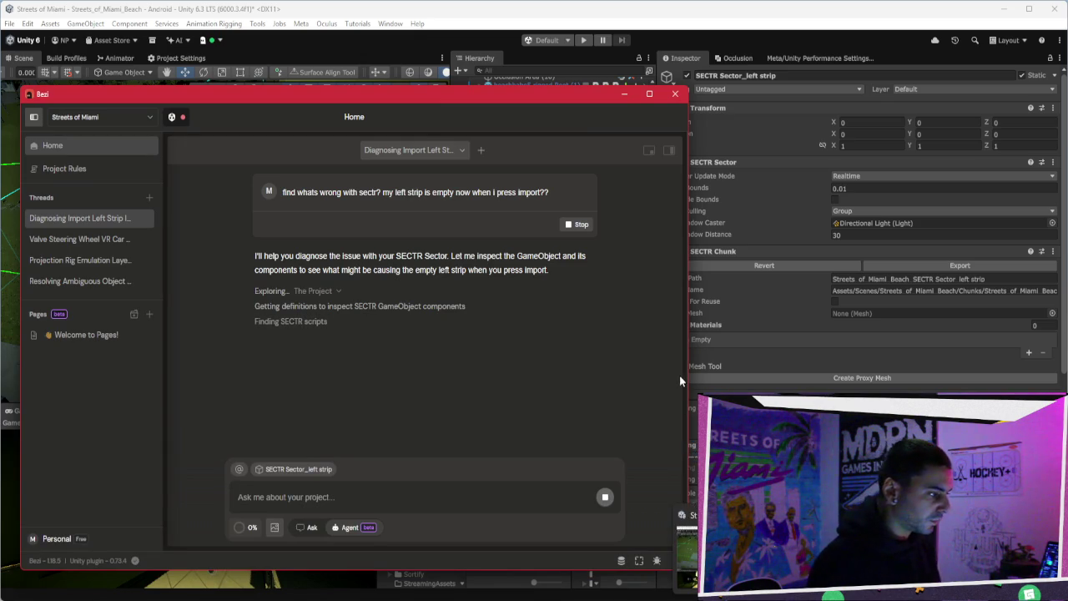
click(627, 97)
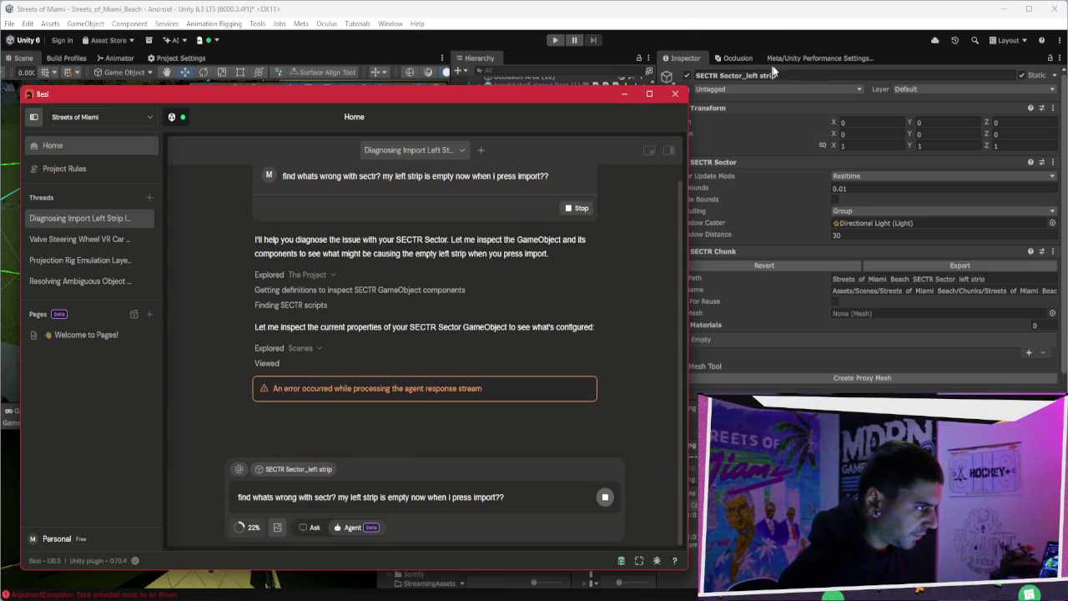
click(1028, 8)
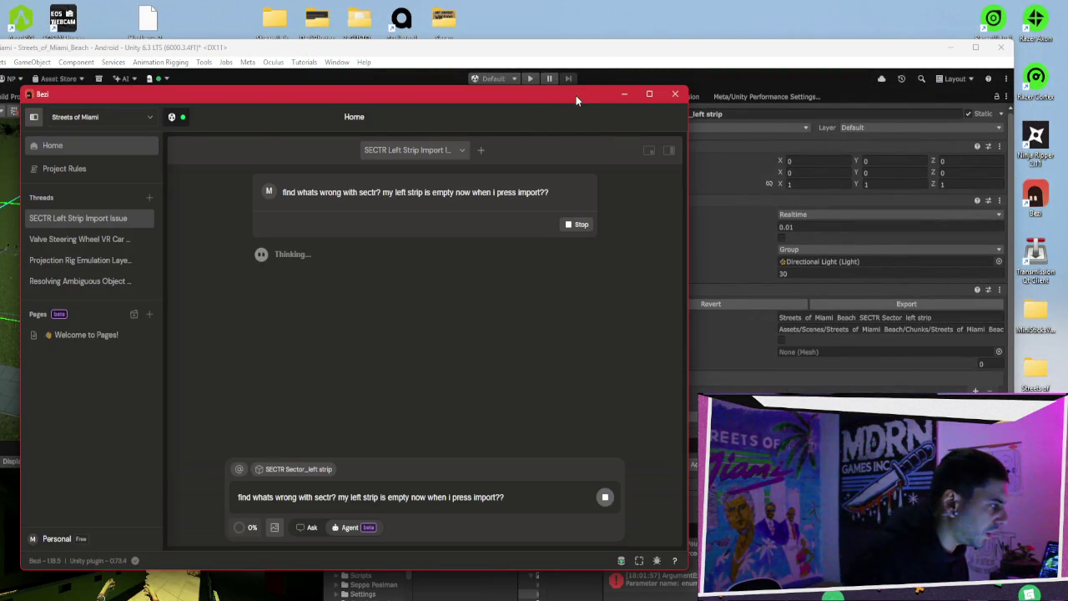
Step: Rearrange the Unity and Bezi windows, retry the failed answer, and close the Unity Connection Required warning
click(534, 41)
mouse_move(534, 42)
mouse_down()
mouse_move(696, 51)
mouse_move(843, 98)
mouse_move(484, 35)
mouse_up()
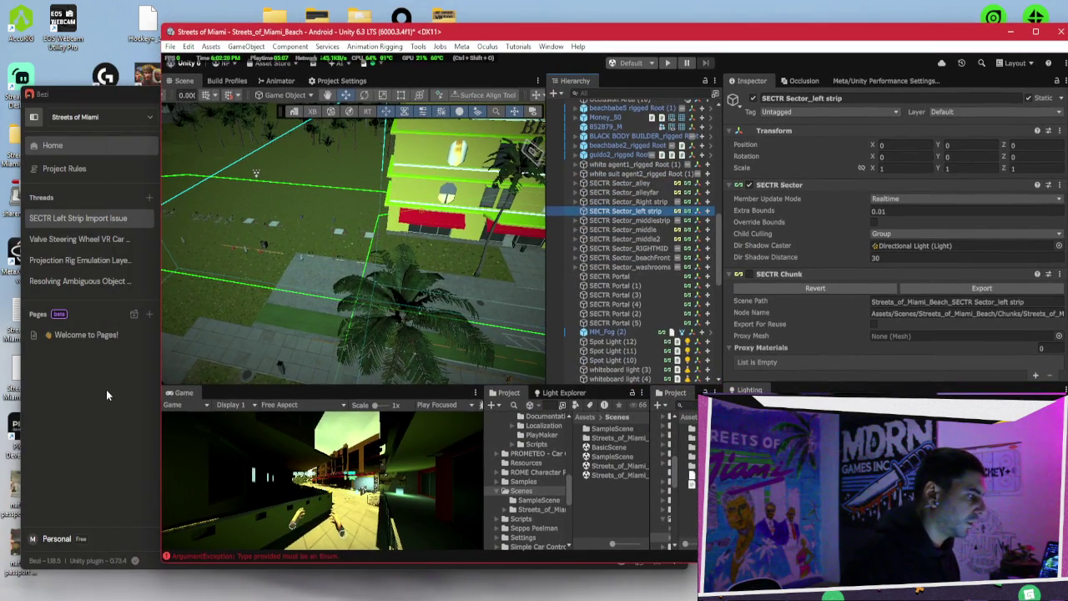
click(106, 390)
drag(492, 98, 443, 95)
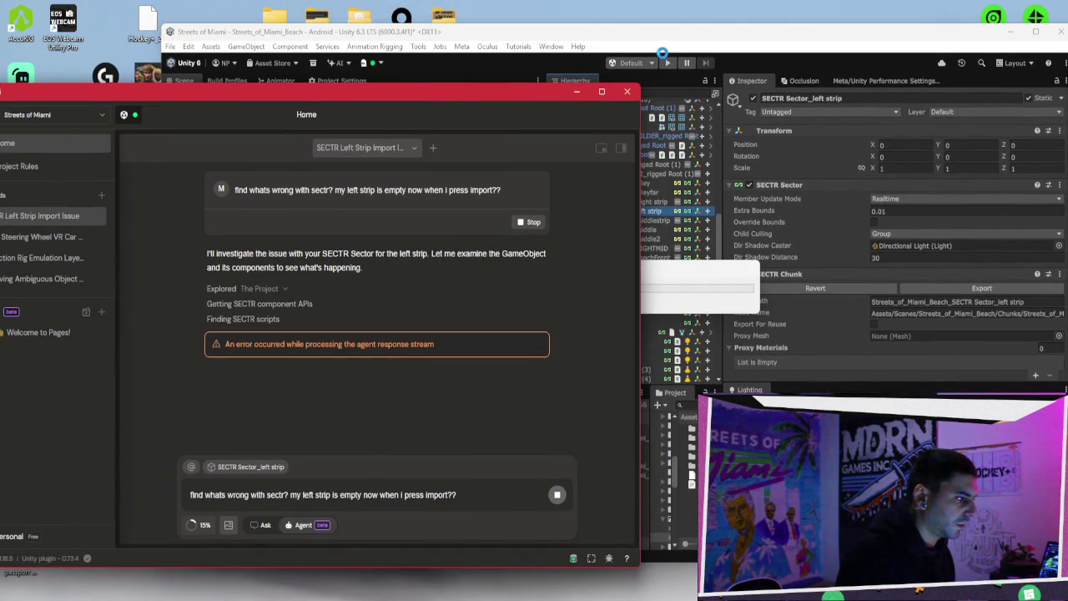
click(523, 348)
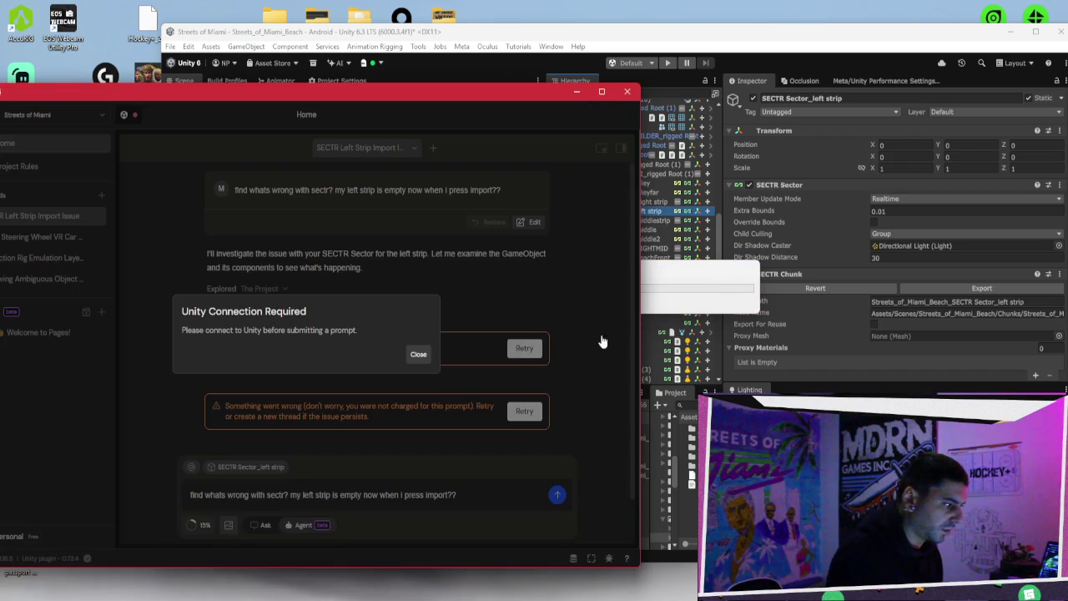
click(424, 359)
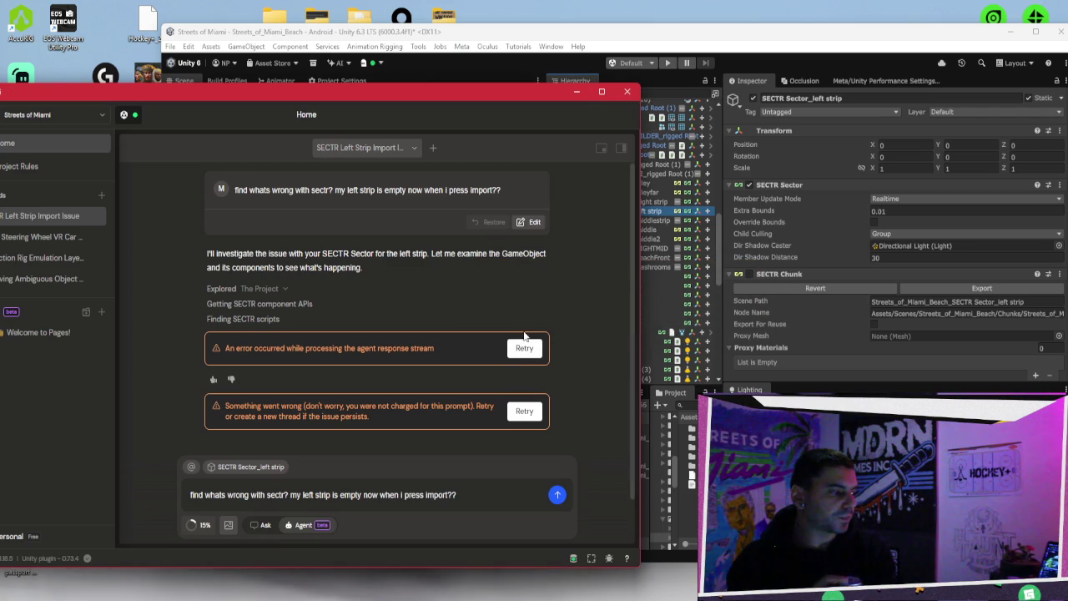
Step: Regenerate the Bezi agent's answer to the empty left strip question
key(ctrl+a)
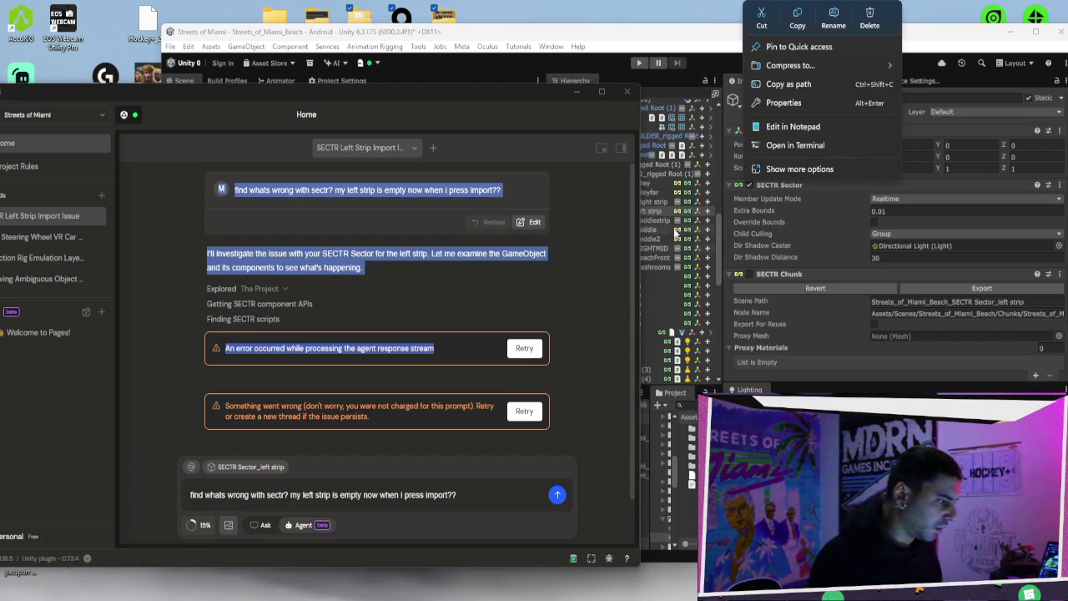
click(533, 353)
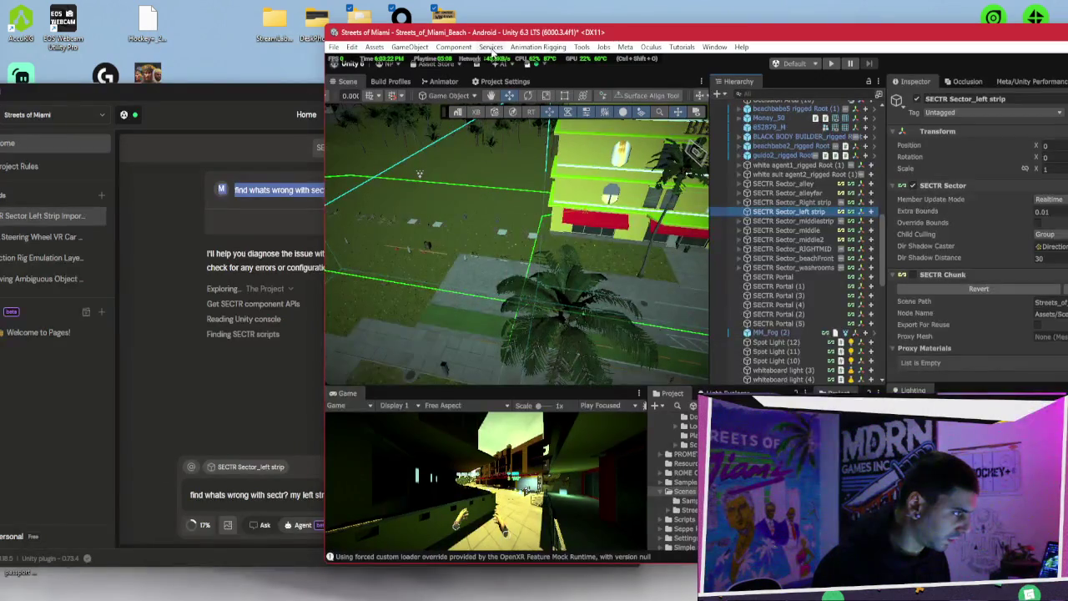
mouse_move(472, 37)
mouse_down()
mouse_move(647, 59)
mouse_move(639, 52)
mouse_up()
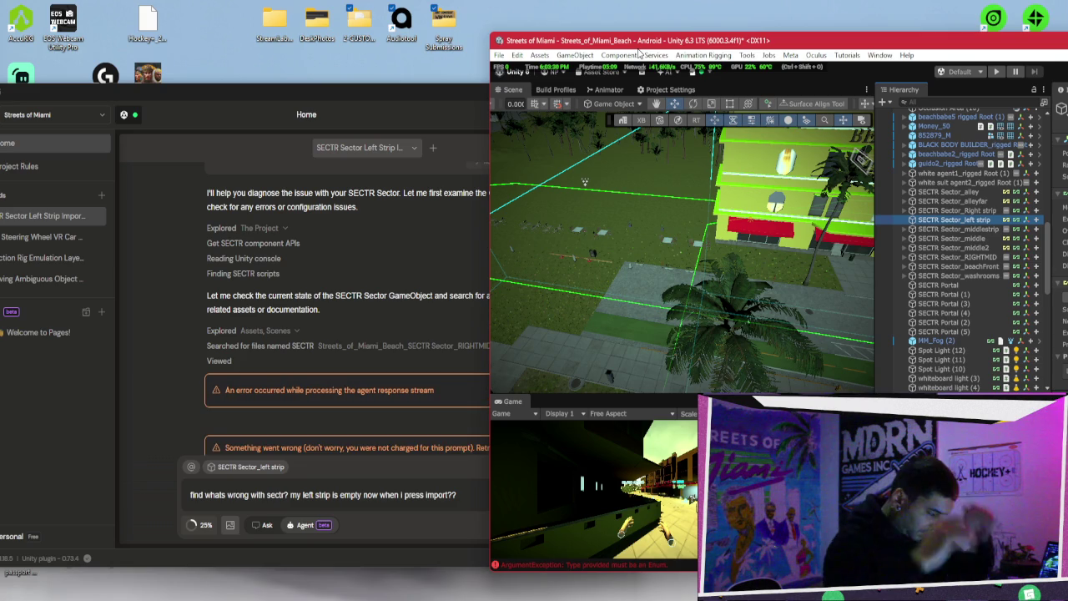
Step: Rerun the Bezi agent on the SECTR left-strip question, then bring the Unity editor forward
click(455, 309)
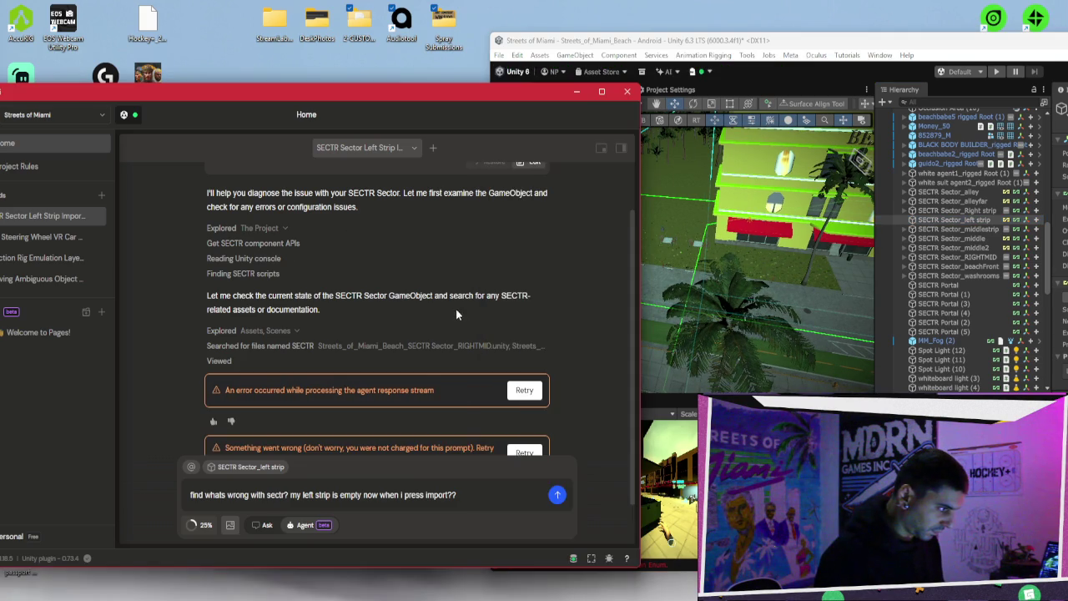
click(535, 391)
click(671, 40)
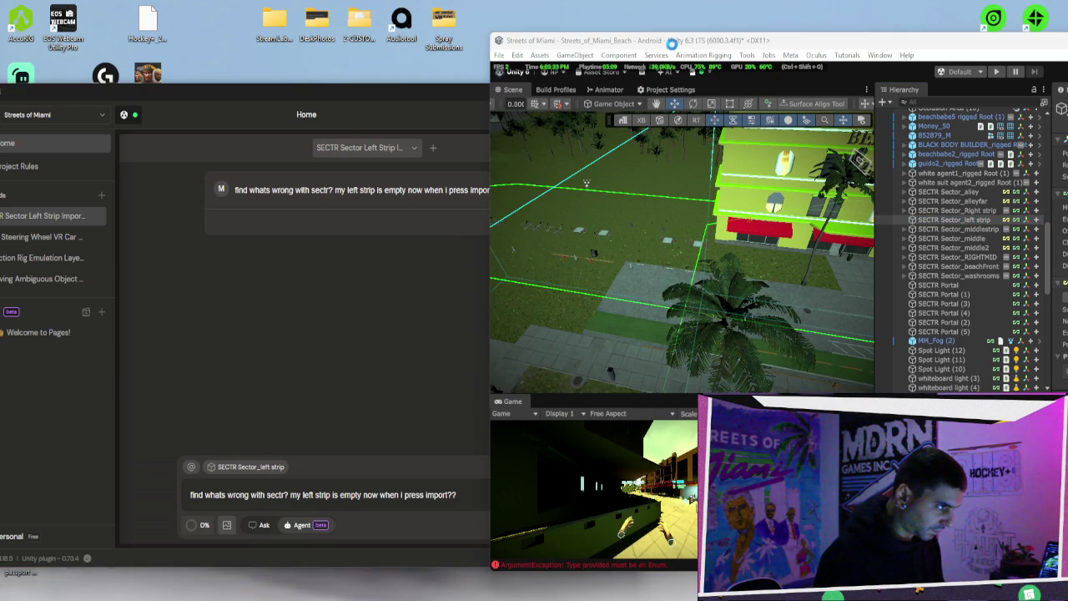
click(632, 191)
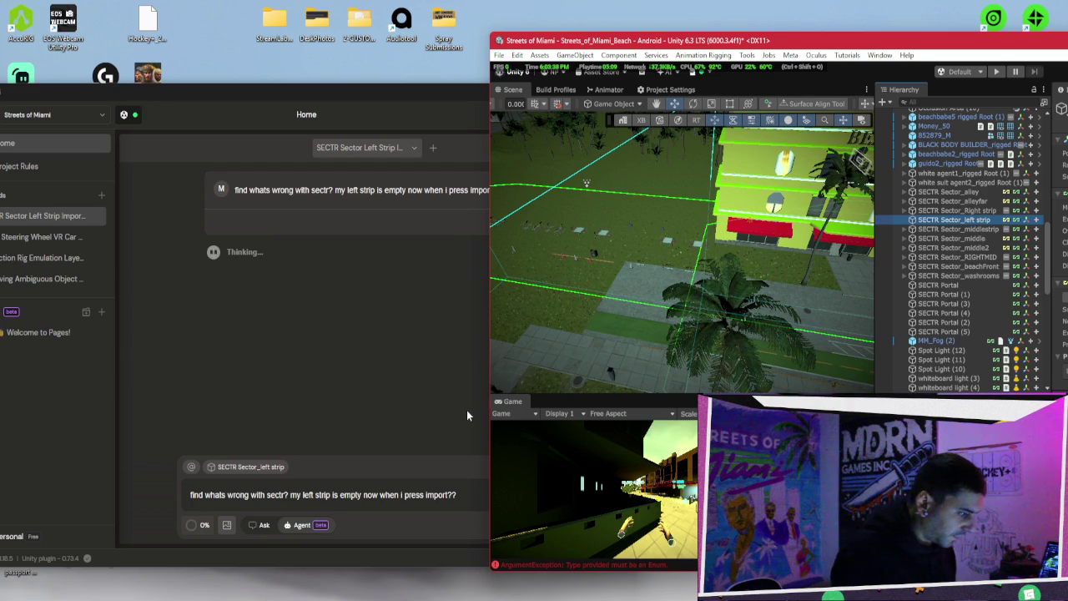
click(464, 494)
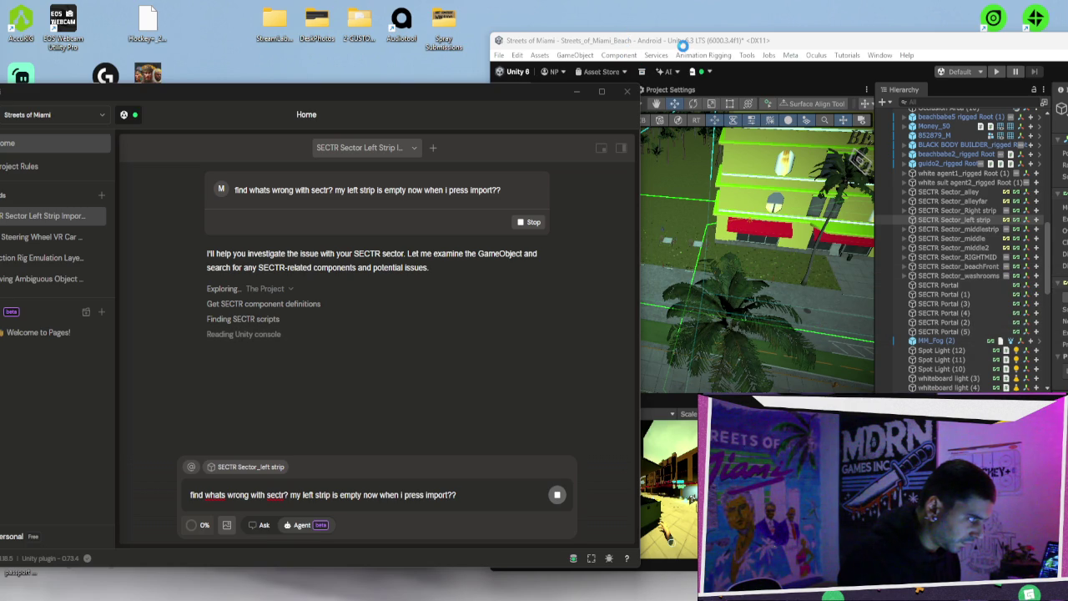
click(525, 95)
click(637, 39)
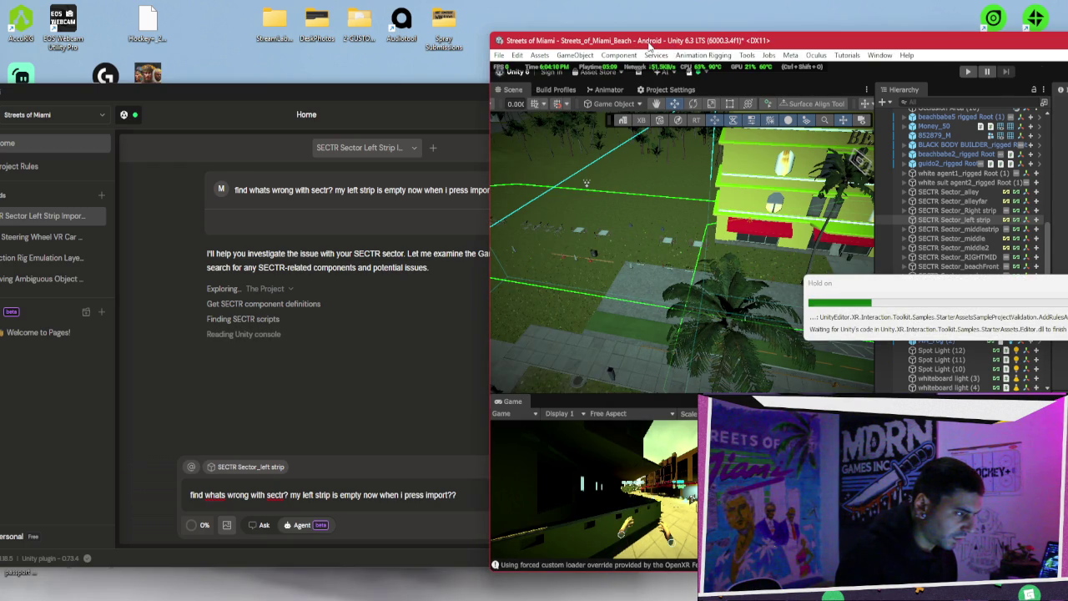
drag(649, 44, 393, 41)
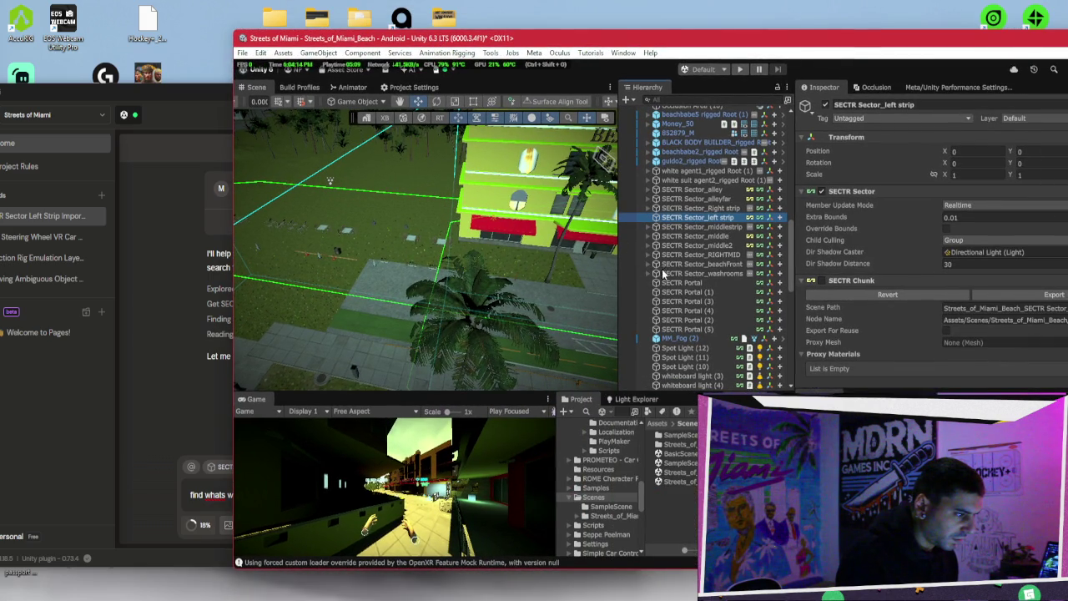
Step: Expand Prototype (4W) and Racing_Car in the Hierarchy to show the door, handle hinge and glass parts
drag(793, 247, 791, 346)
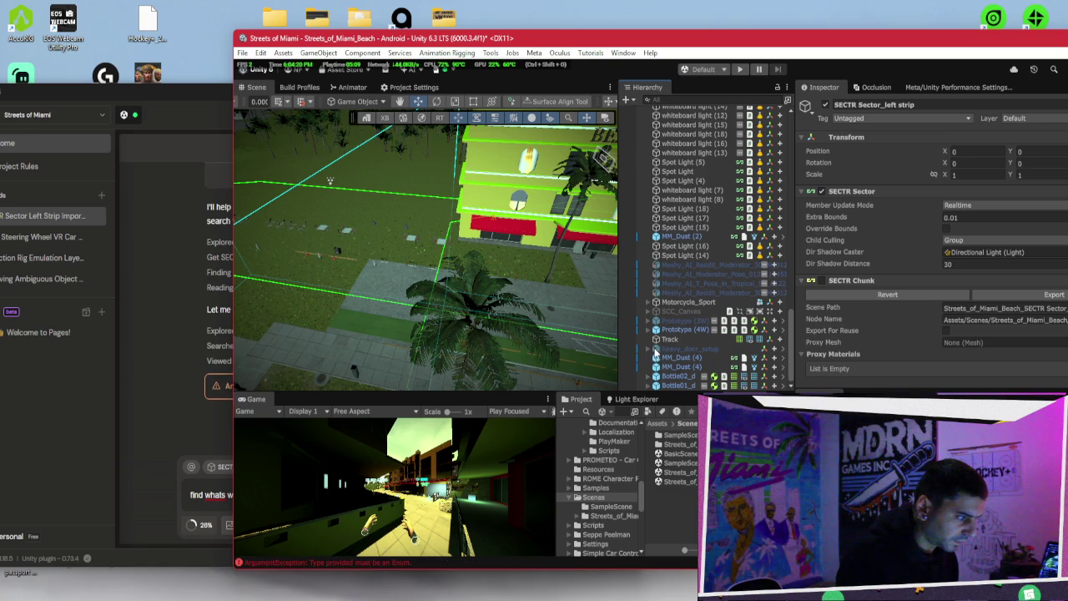
click(648, 331)
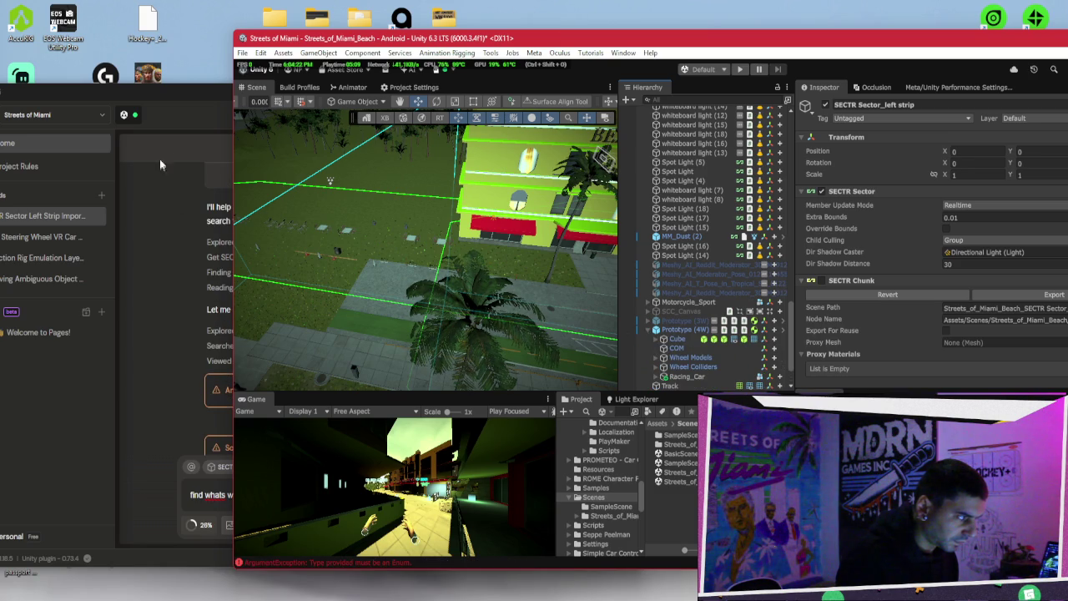
click(159, 158)
click(525, 389)
click(736, 240)
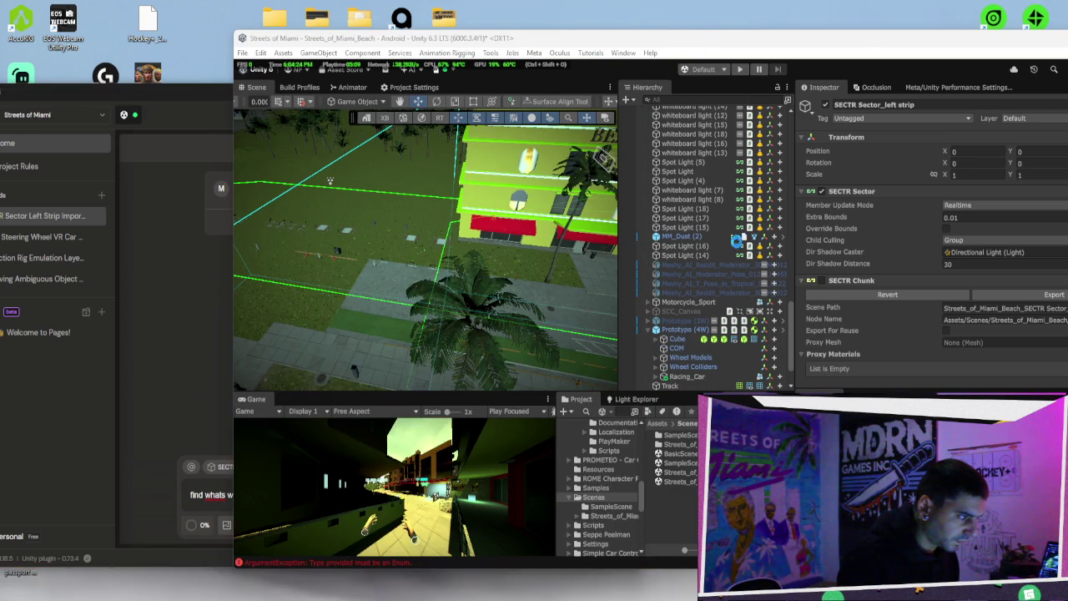
scroll(734, 261, down, 3)
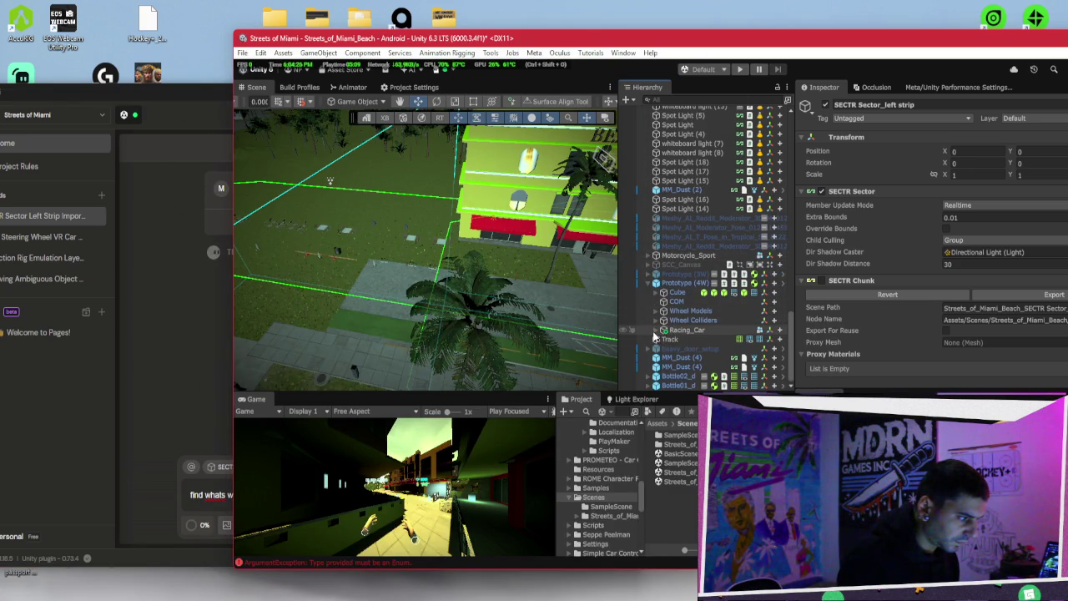
alt+click(660, 330)
scroll(659, 326, down, 5)
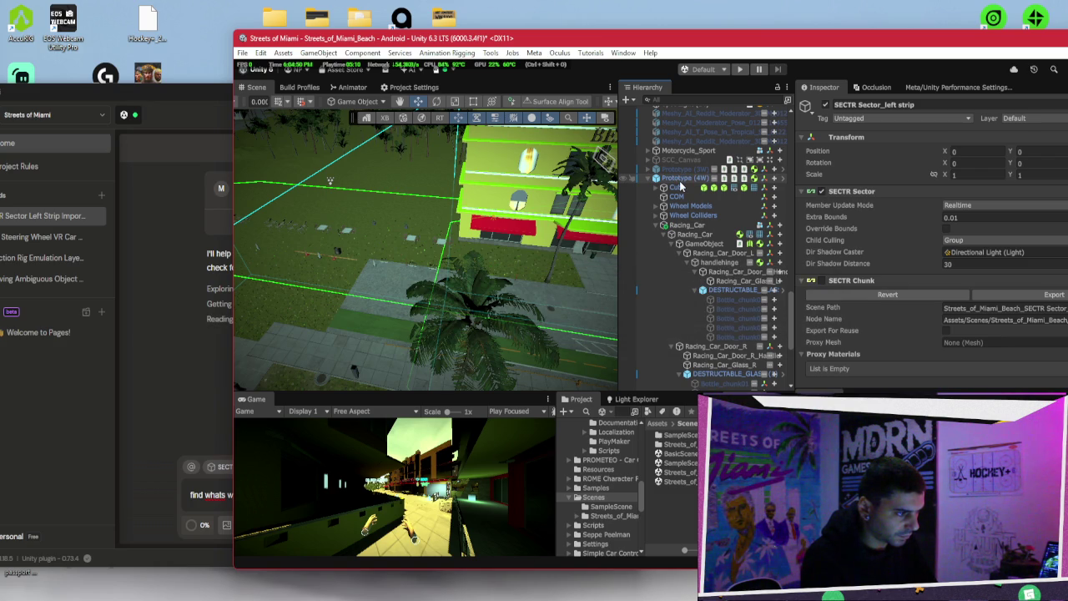
Step: Reparent the first door's DESTRUCTABLE_GLASS directly under Prototype (4W) and collapse its chunks
click(679, 227)
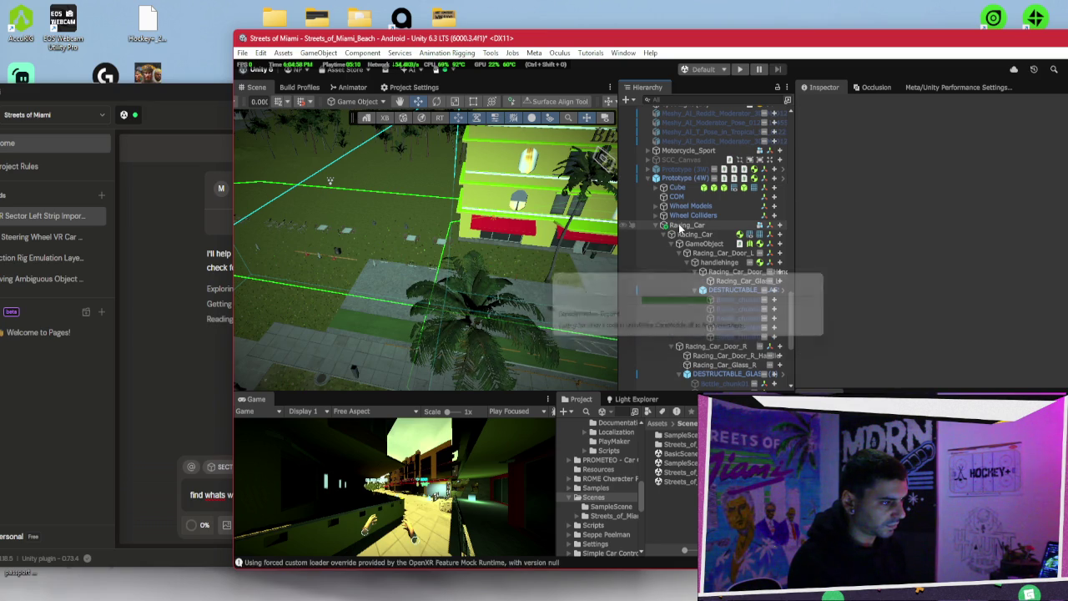
scroll(679, 227, down, 2)
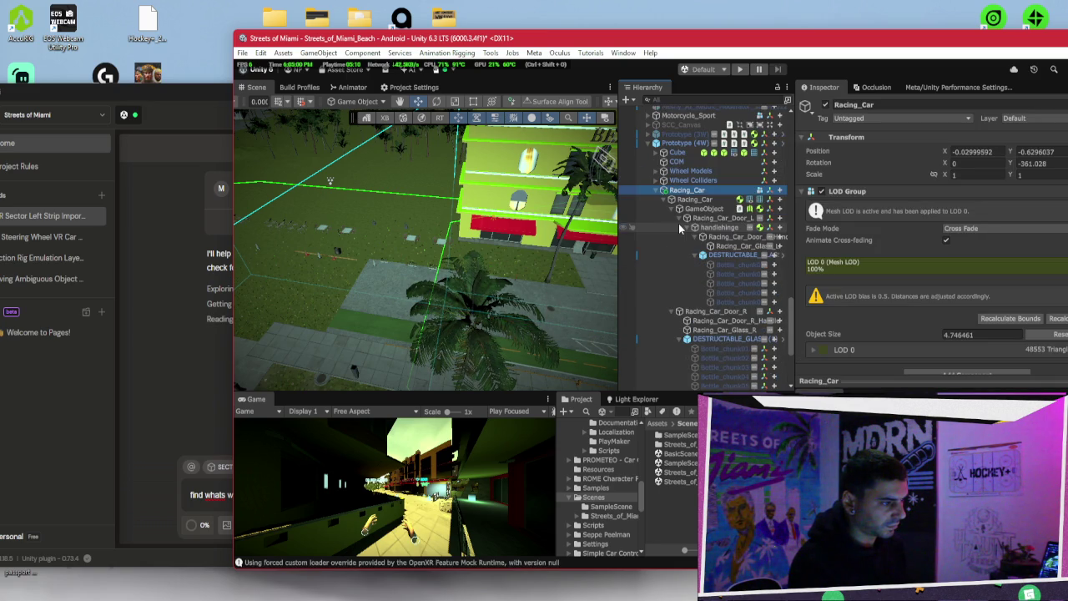
scroll(679, 226, up, 2)
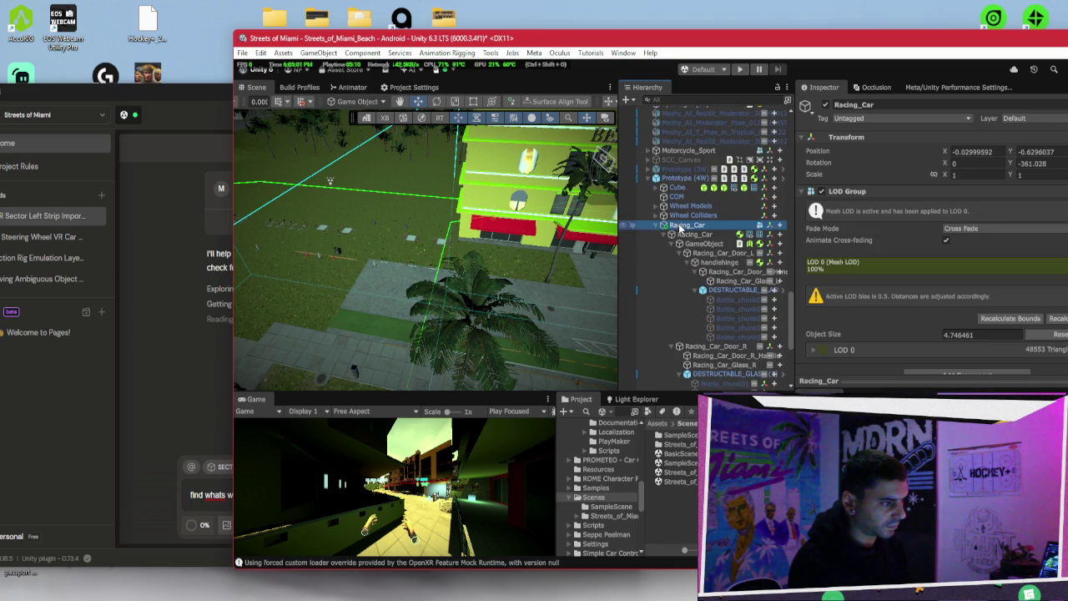
click(684, 179)
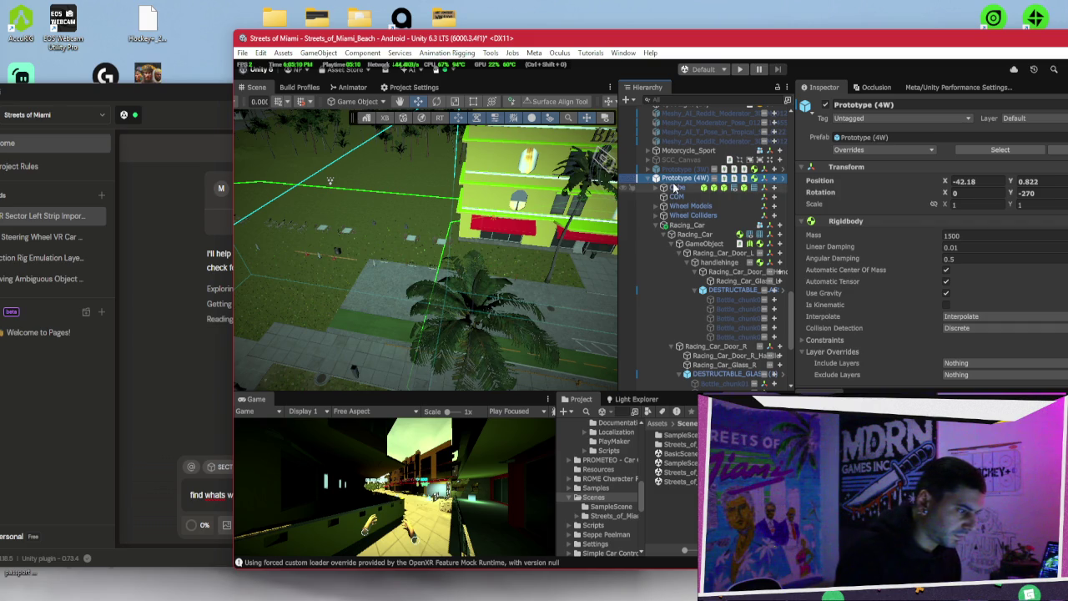
scroll(711, 250, down, 2)
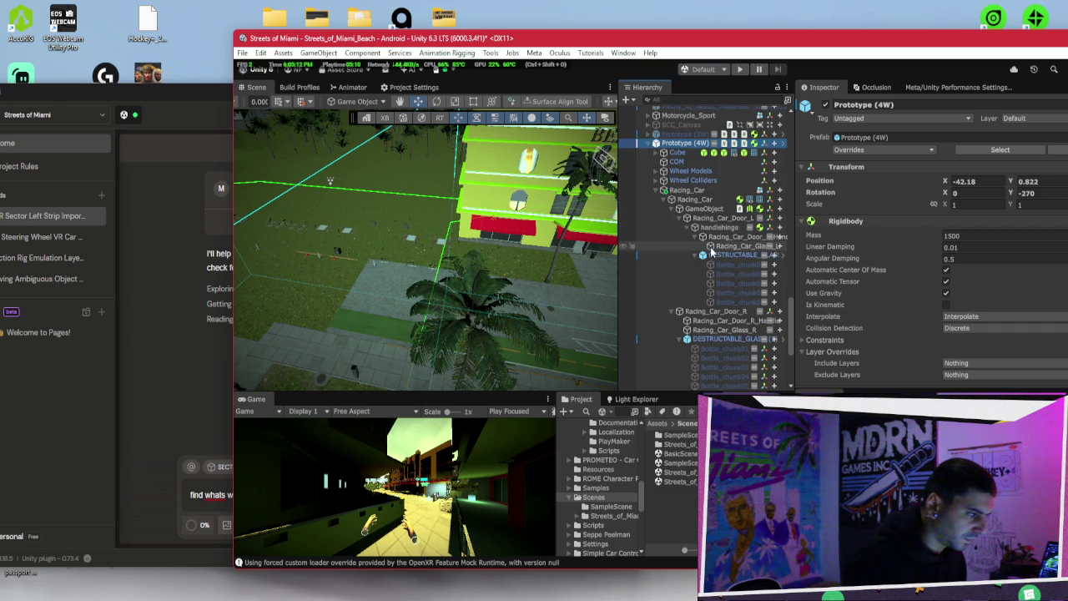
drag(720, 259, 681, 153)
click(658, 153)
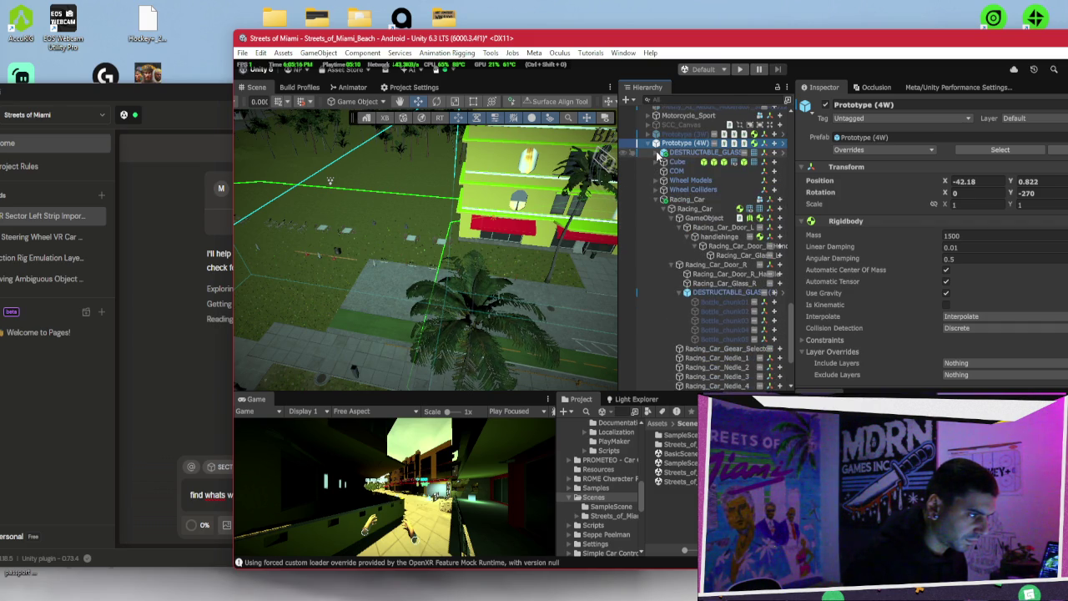
key(Left)
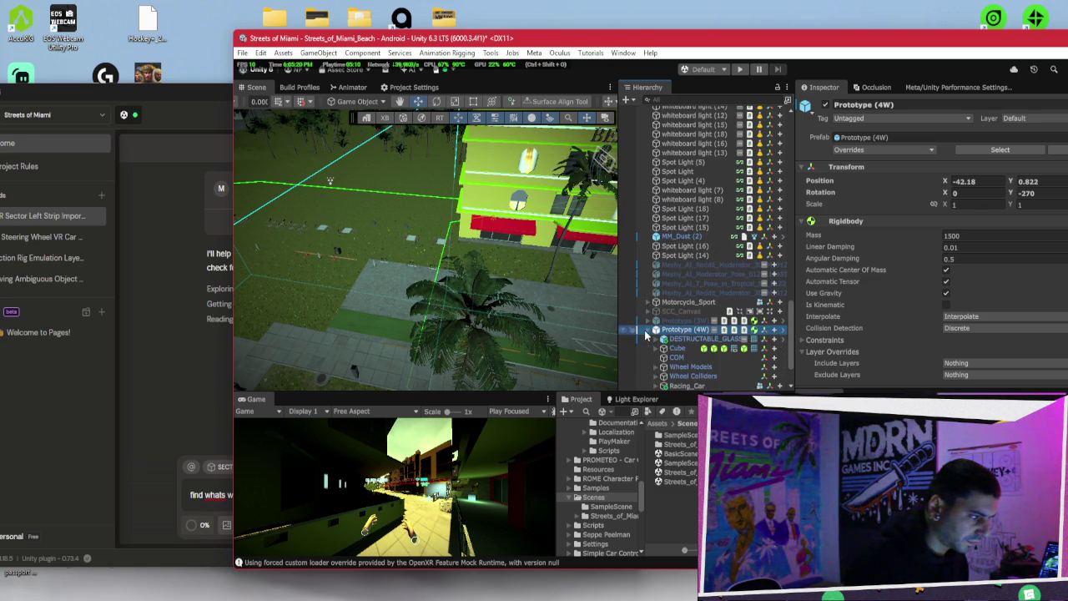
Step: Move the right door's DESTRUCTABLE_GLASS under Prototype (4W) as well
click(648, 330)
click(657, 330)
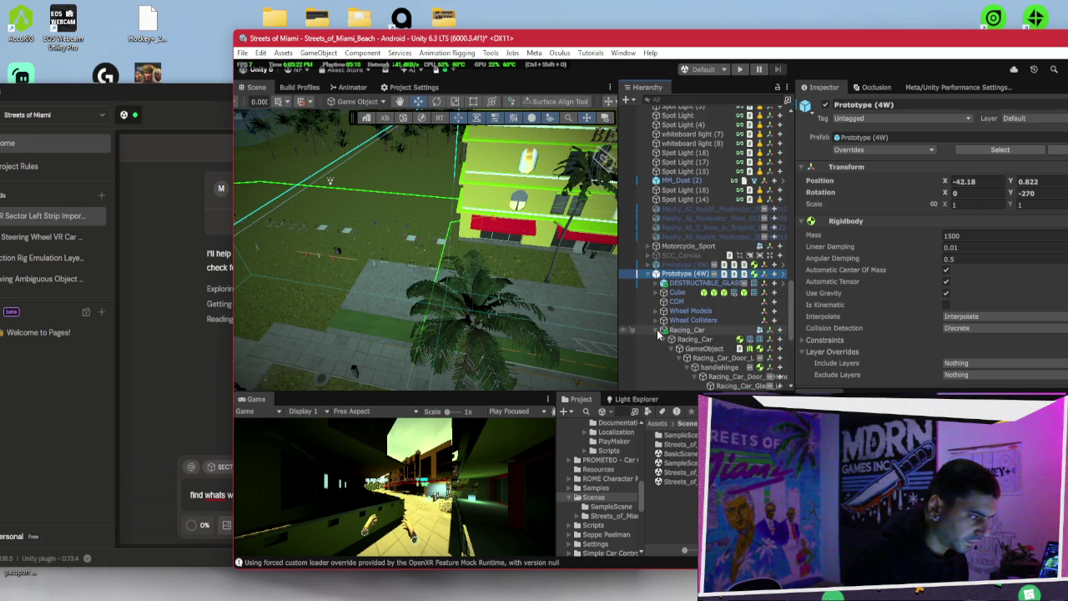
scroll(710, 284, down, 4)
drag(710, 285, 695, 148)
Step: Select both DESTRUCTABLE_GLASS objects and tick Is Kinematic on their Rigidbody
double_click(696, 147)
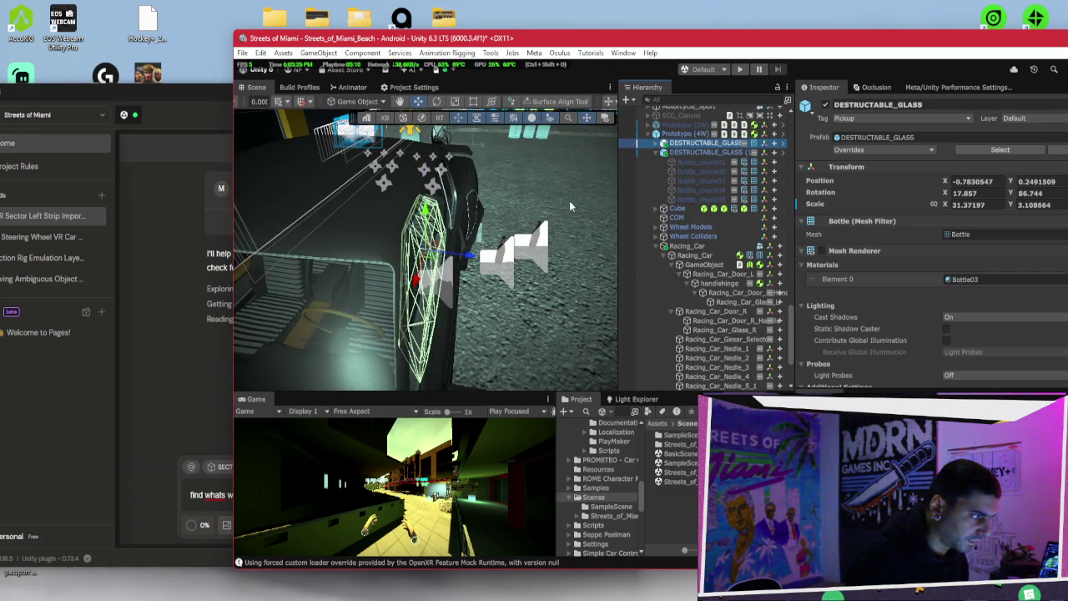
drag(343, 205, 450, 191)
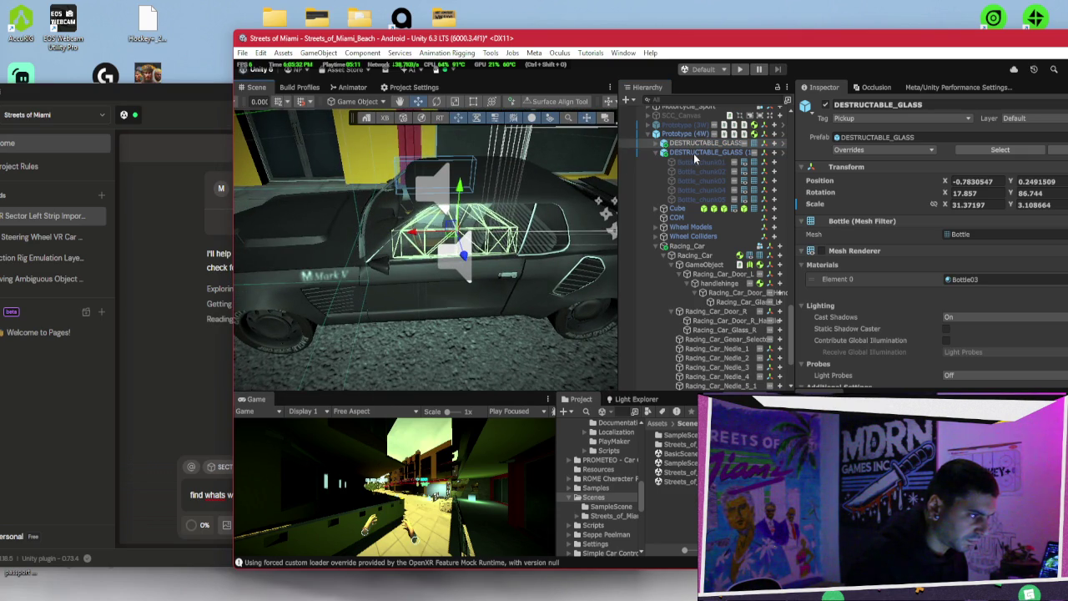
click(740, 70)
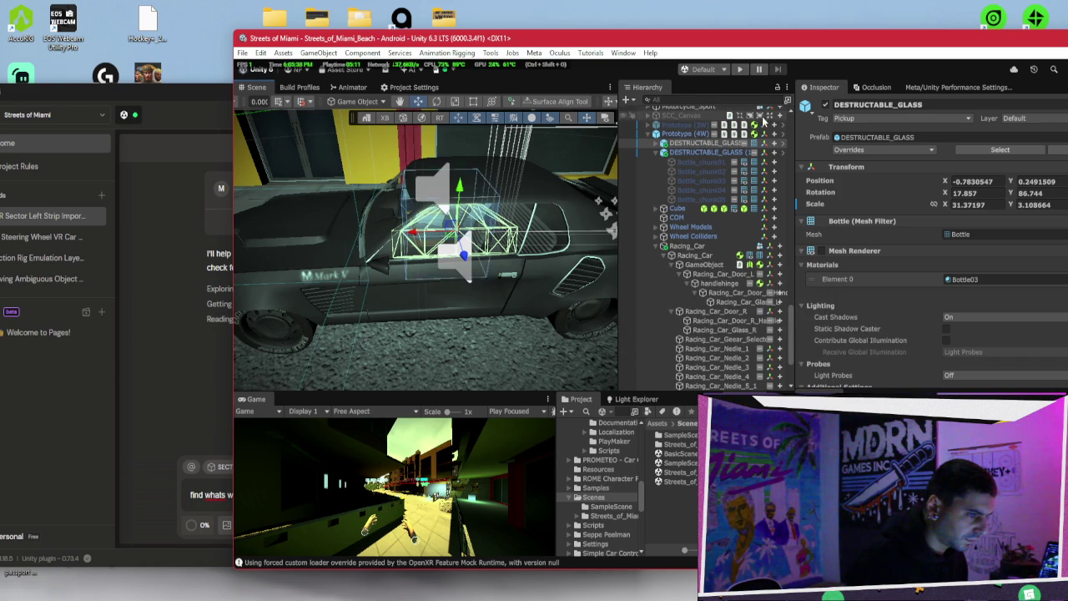
drag(797, 244, 765, 241)
scroll(795, 254, down, 5)
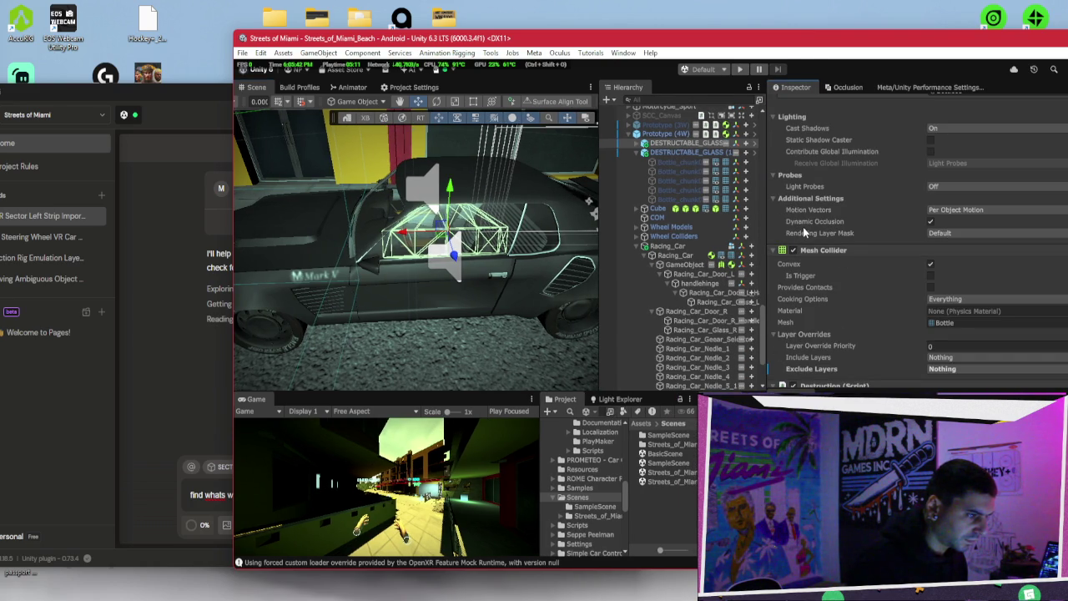
scroll(845, 264, down, 12)
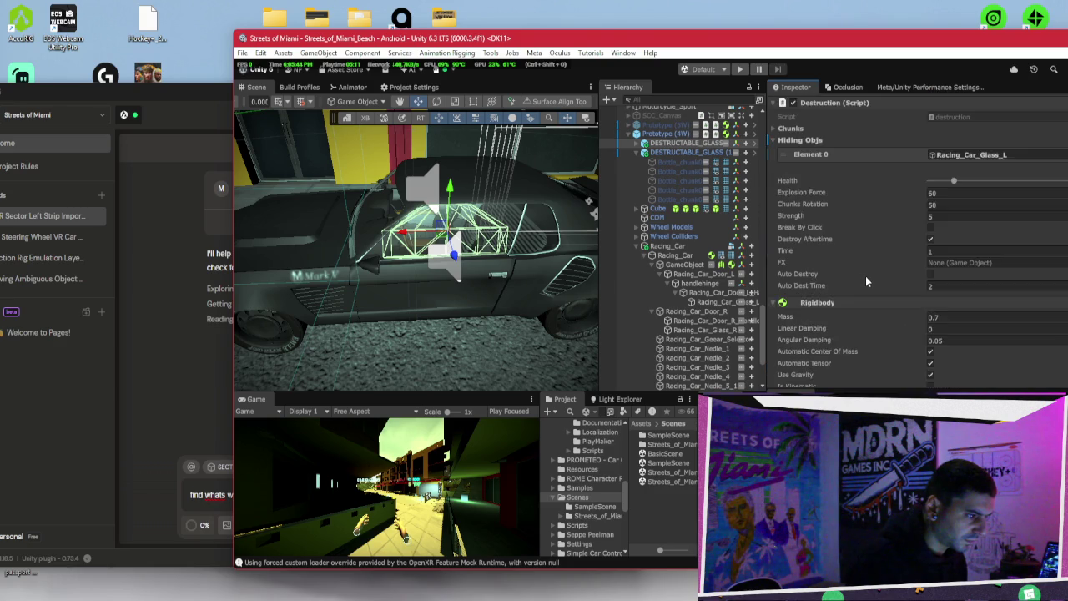
key(ctrl+z)
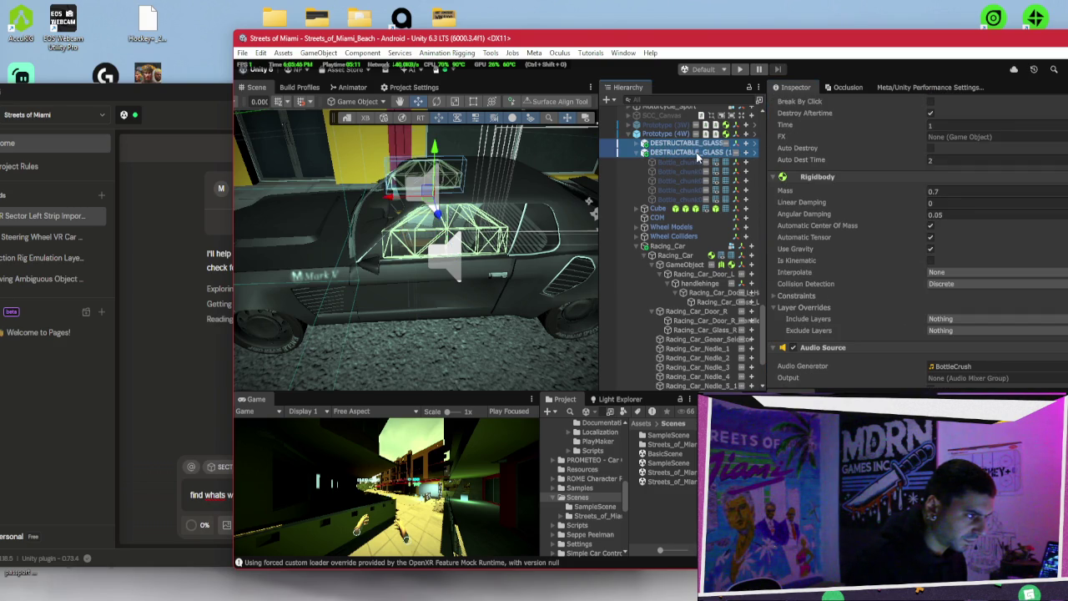
click(930, 260)
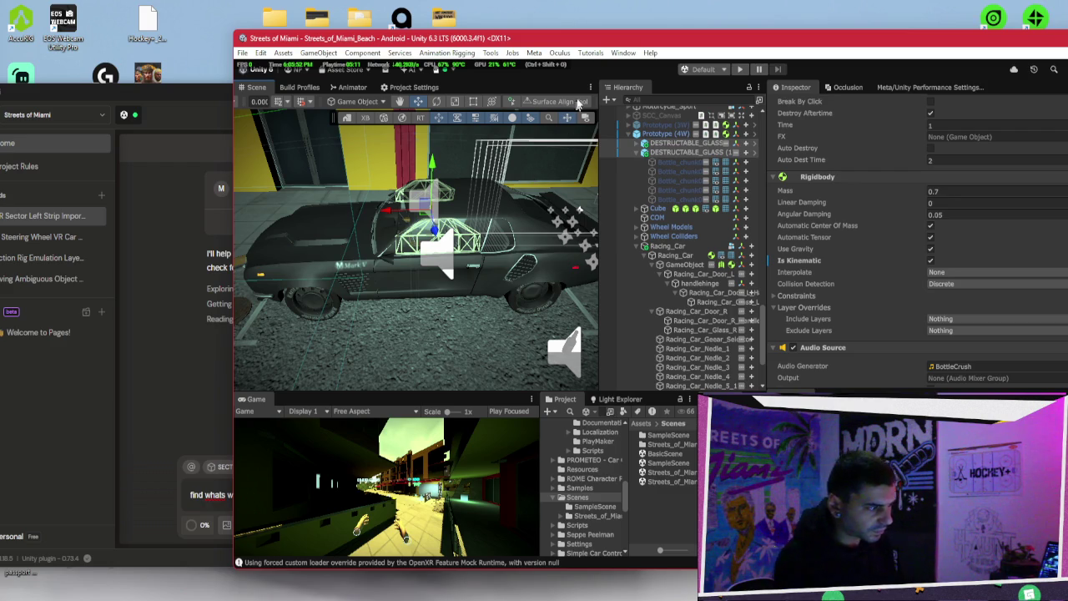
click(156, 377)
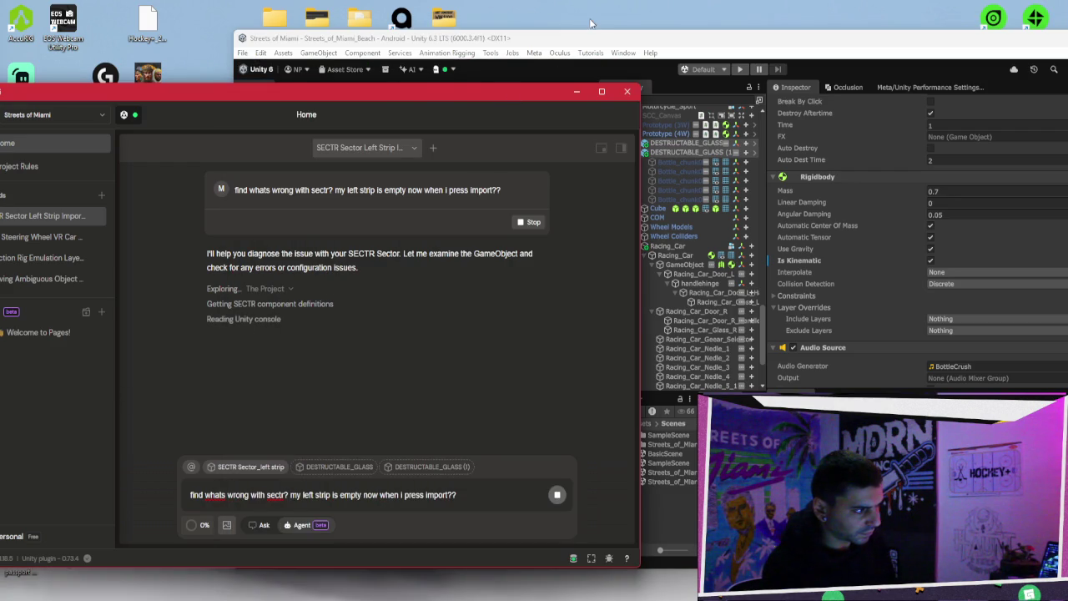
Step: Bring Unity to the front and run Streets_of_Miami_Beach in Play mode to test the reparented glass
click(597, 39)
click(739, 69)
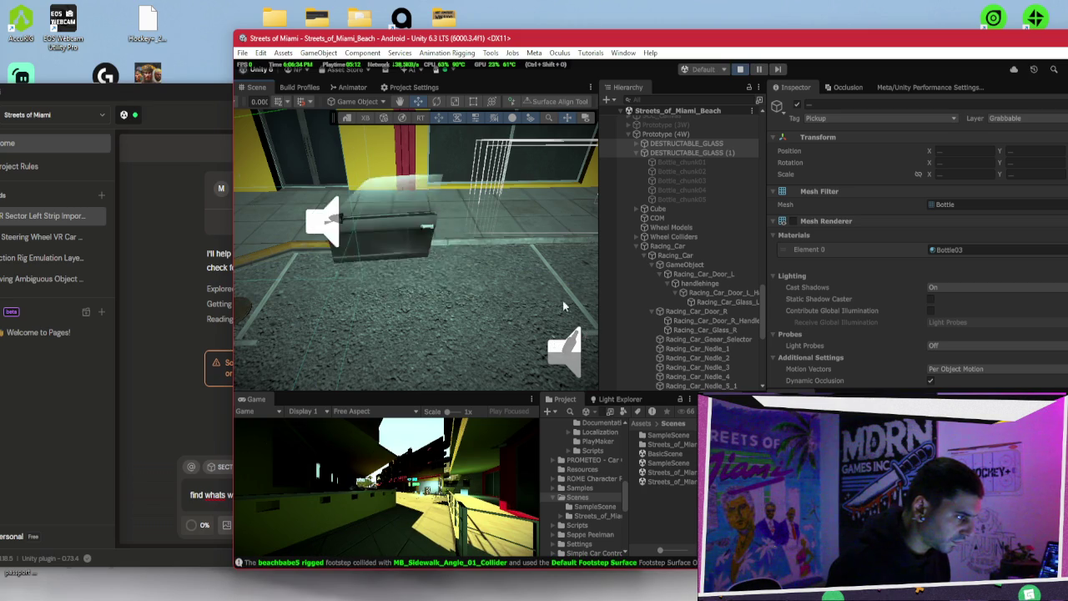
Step: Swing the Scene view out toward the street, then stop Play mode
drag(457, 247, 270, 214)
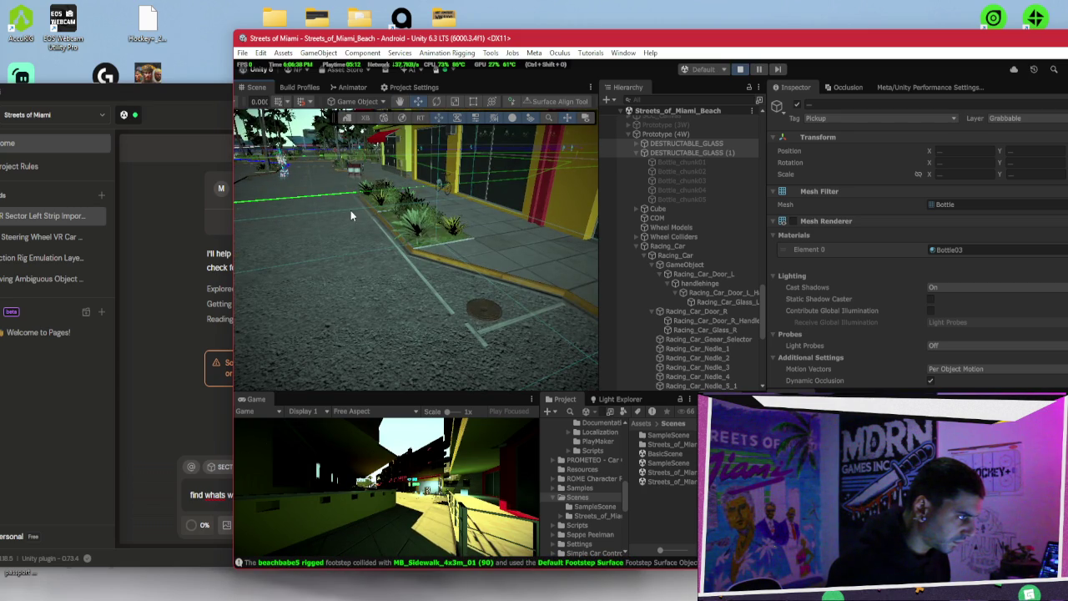
click(739, 70)
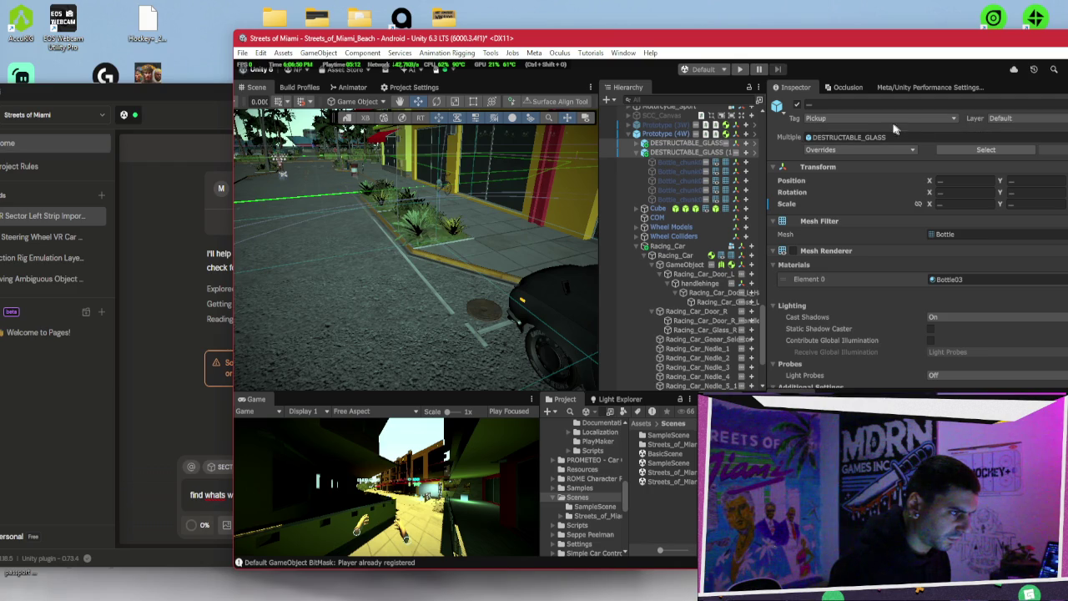
click(861, 120)
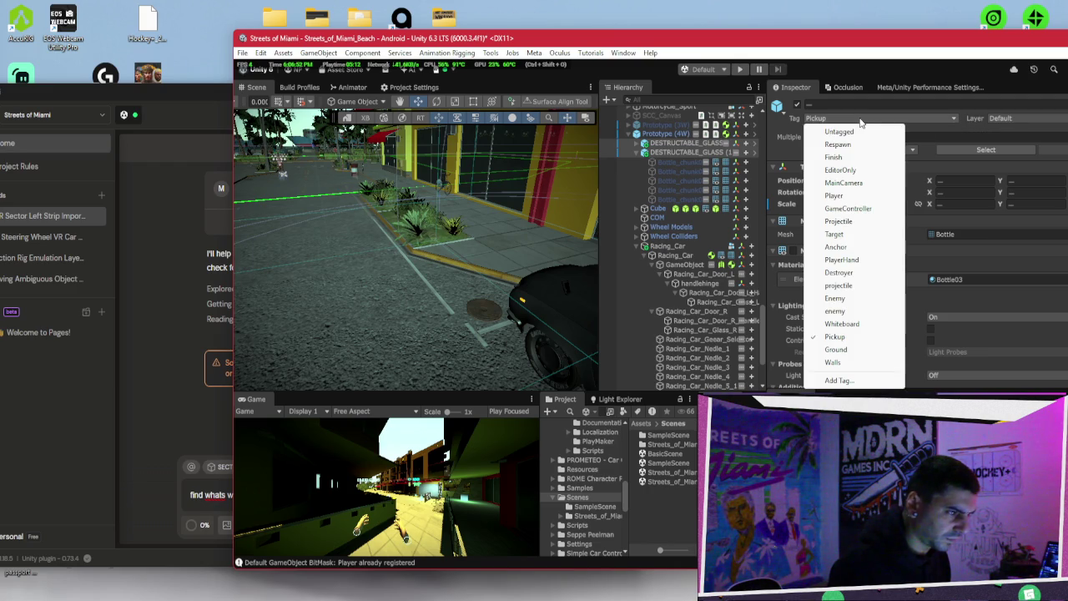
click(855, 132)
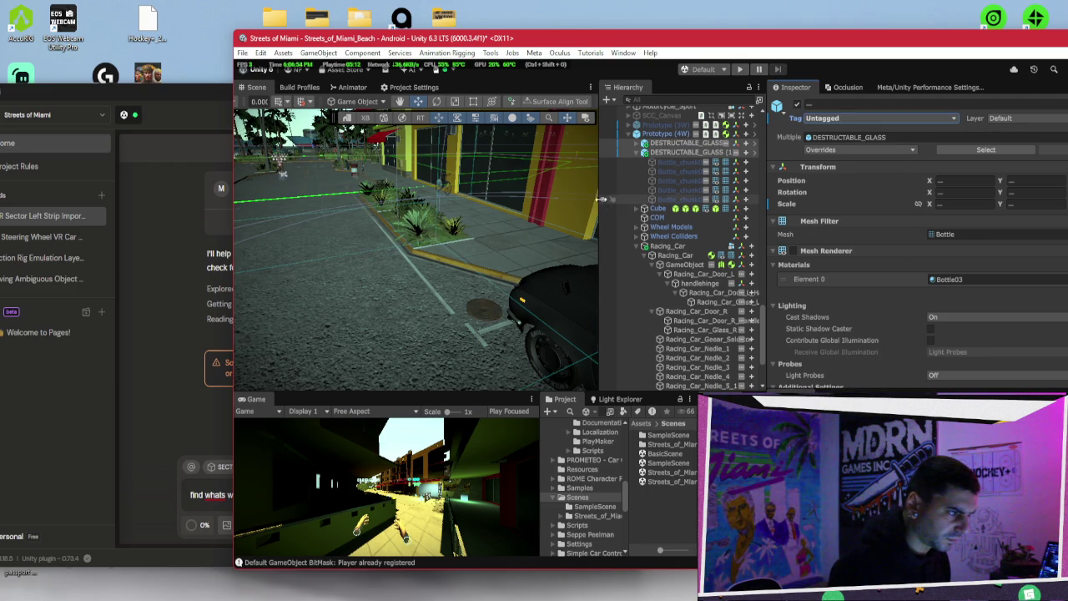
click(637, 152)
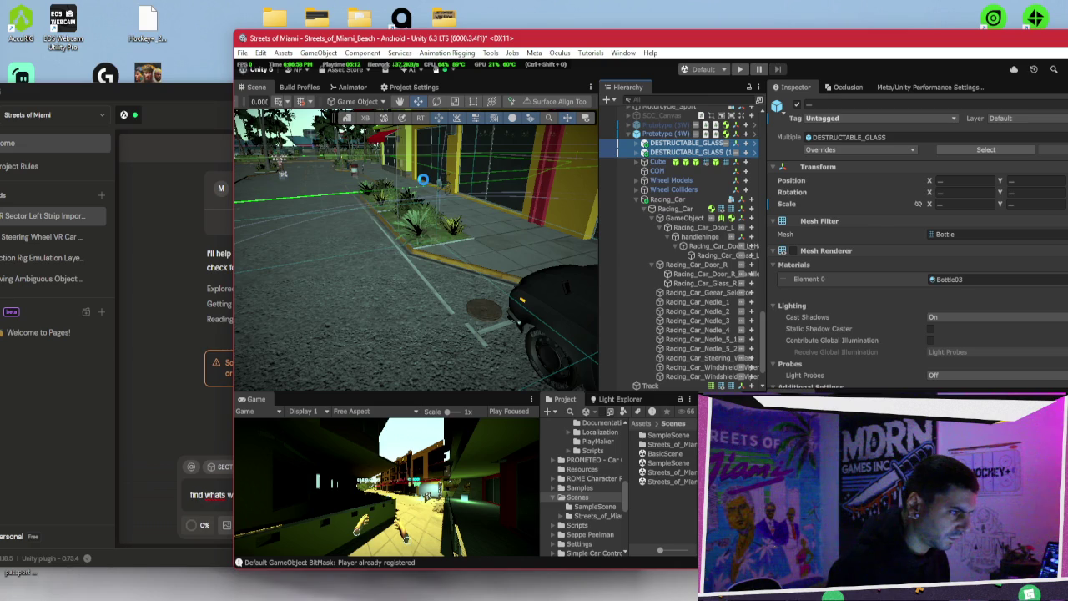
click(637, 151)
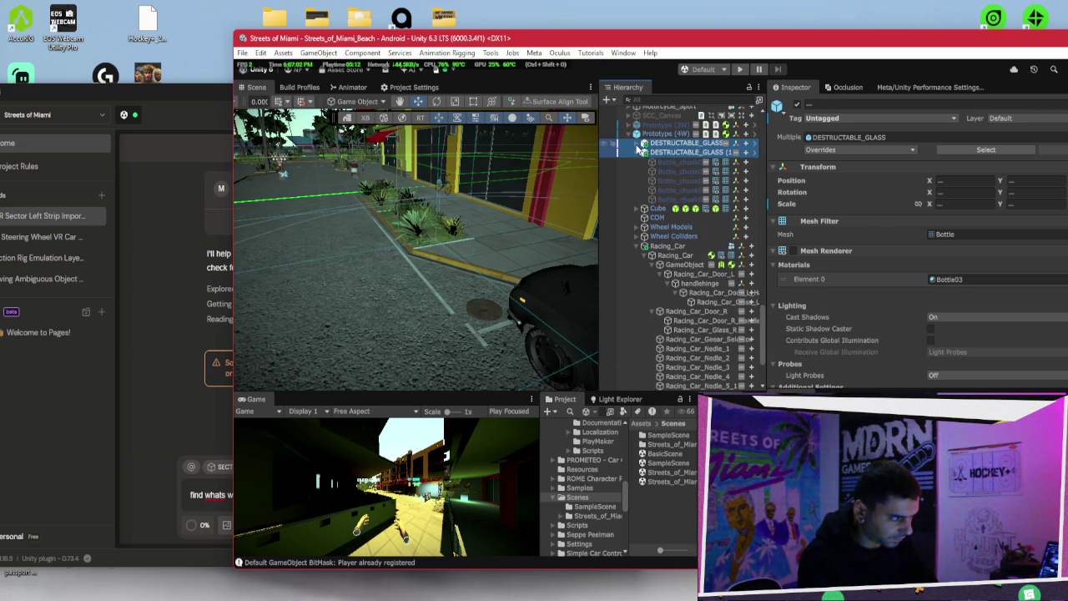
click(651, 134)
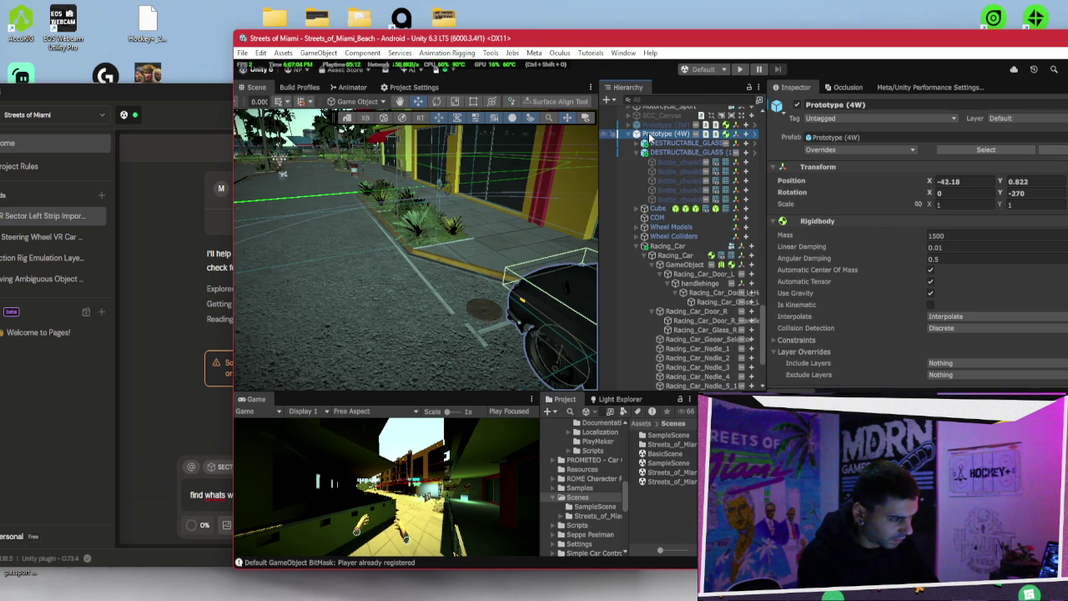
click(821, 119)
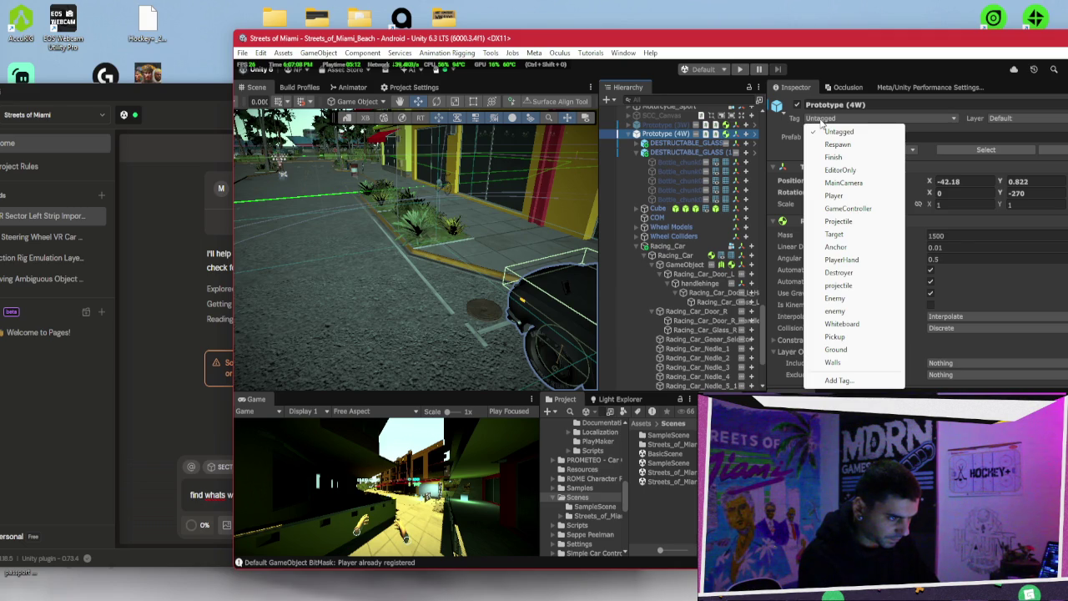
click(780, 260)
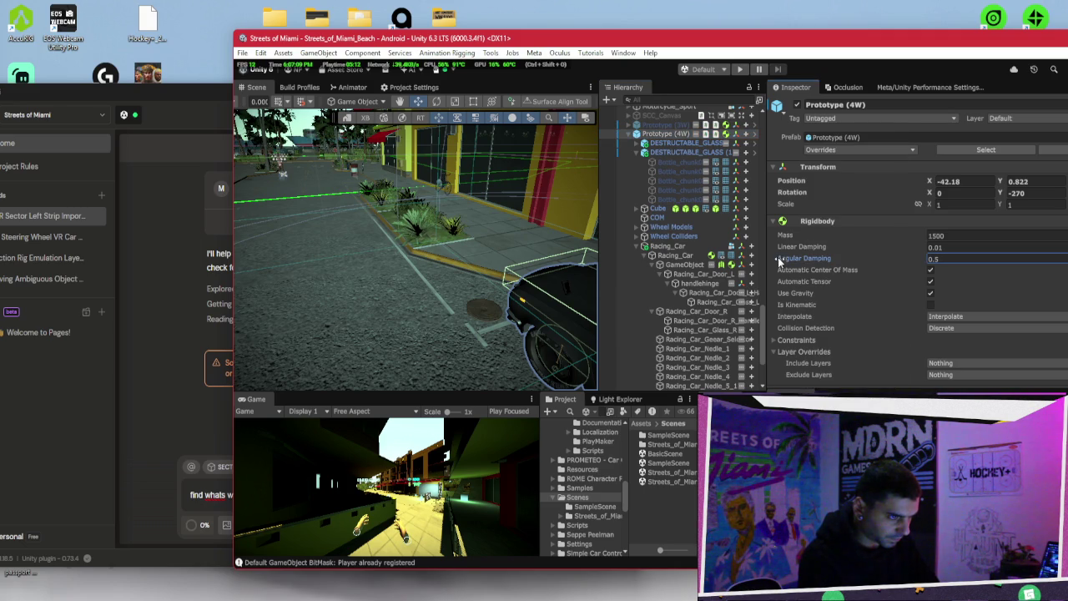
click(1005, 121)
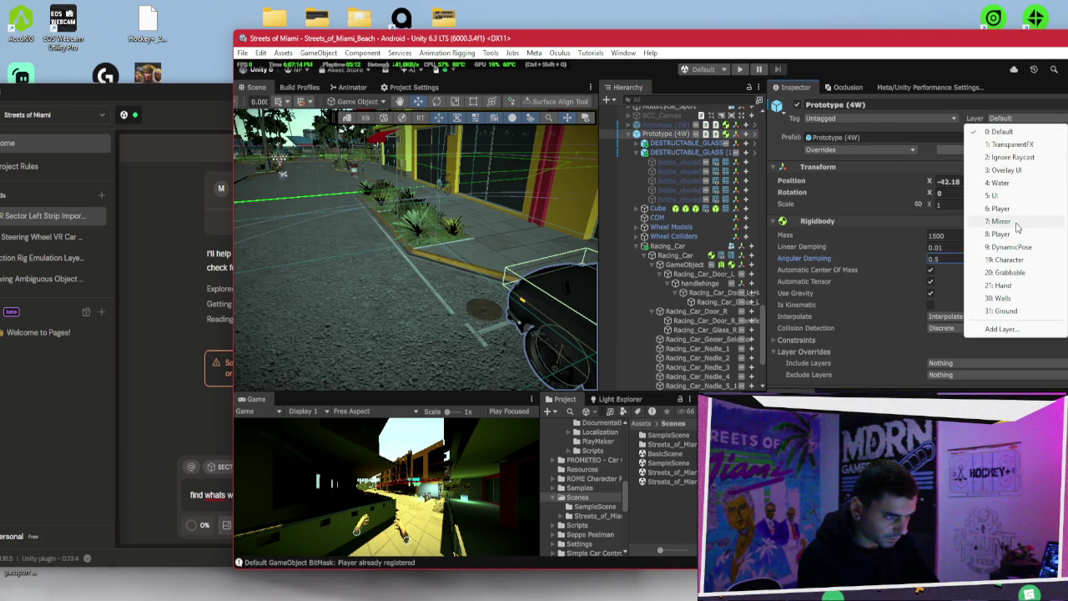
click(441, 247)
key(f)
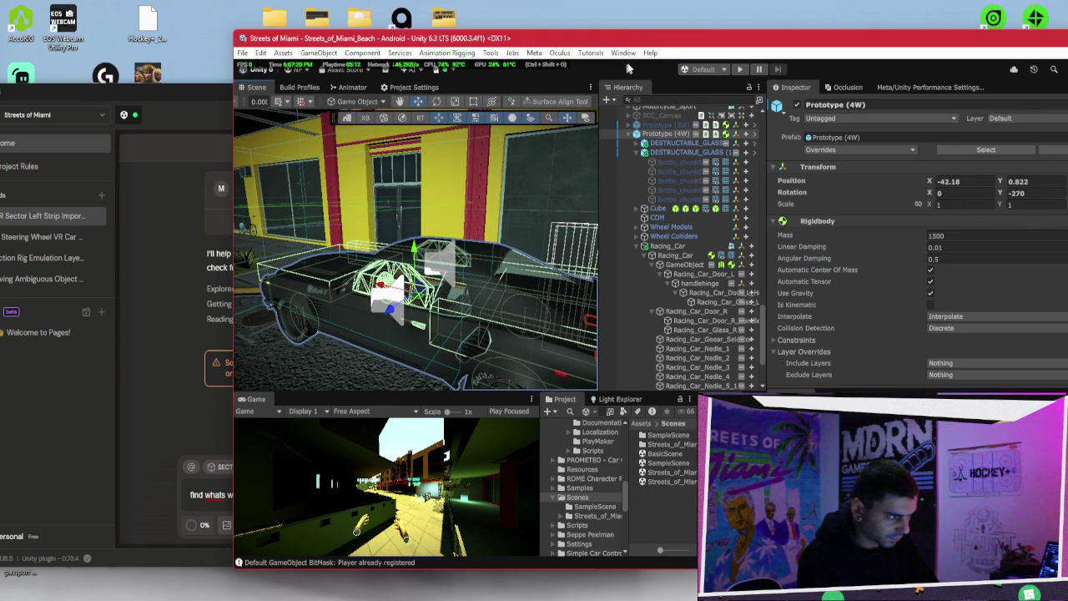
mouse_move(405, 212)
mouse_down()
mouse_move(376, 207)
mouse_move(527, 289)
mouse_move(631, 261)
mouse_move(636, 284)
mouse_up()
Step: Select Cube, orbit to a closer side view of the car, and enter Play mode
click(659, 209)
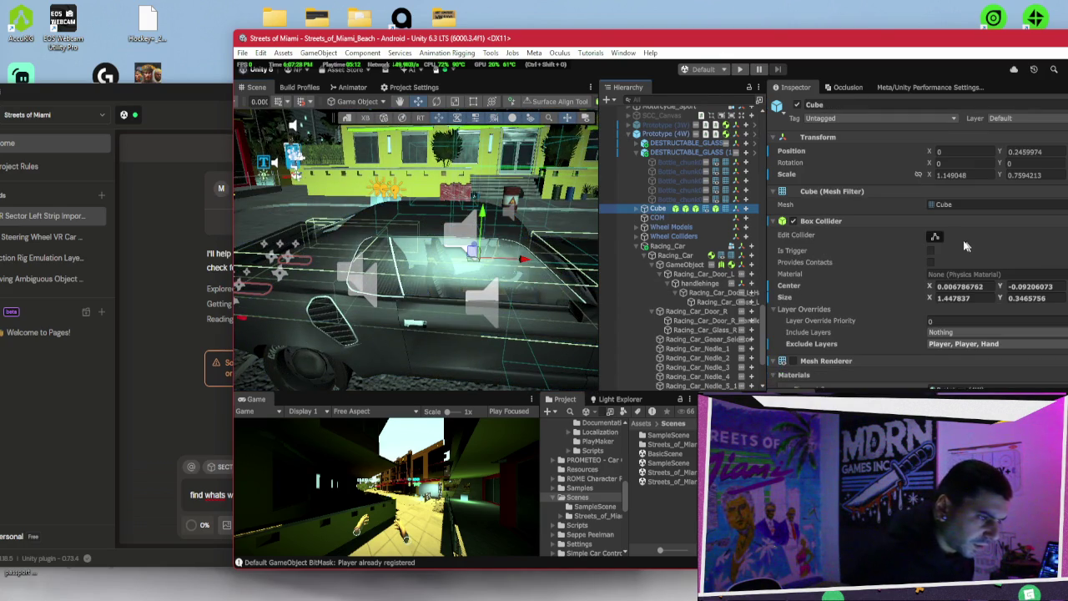
mouse_move(465, 272)
mouse_down()
mouse_move(467, 232)
mouse_move(482, 232)
mouse_move(472, 256)
mouse_move(517, 271)
mouse_move(500, 310)
mouse_move(536, 287)
mouse_up()
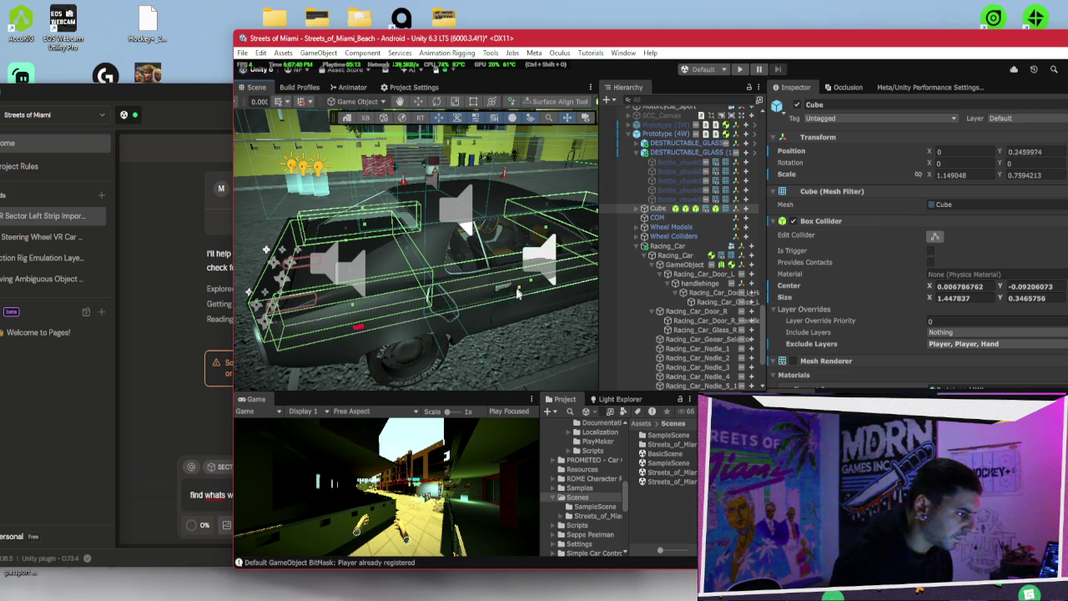
drag(515, 296, 513, 285)
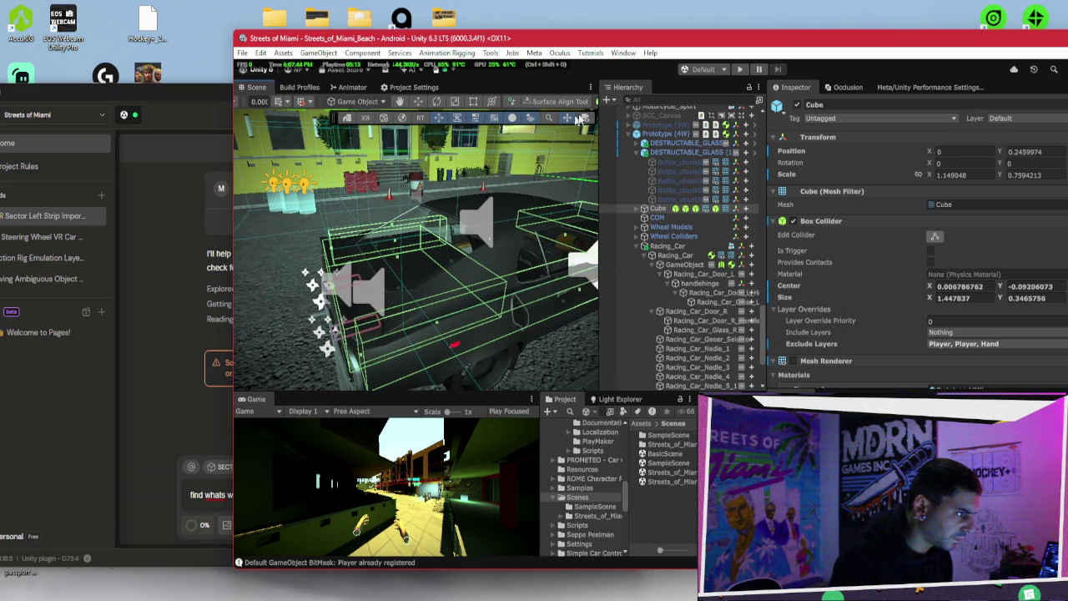
click(737, 71)
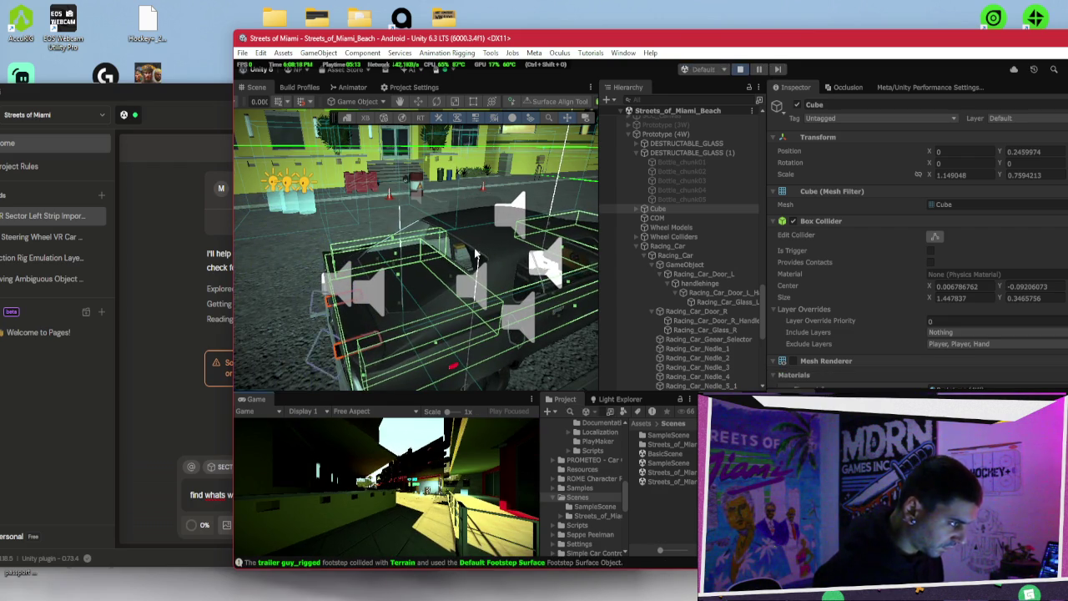
Step: Inspect the Destruction and Rigidbody settings of DESTRUCTABLE_GLASS and DESTRUCTABLE_GLASS (1), then stop play
click(692, 145)
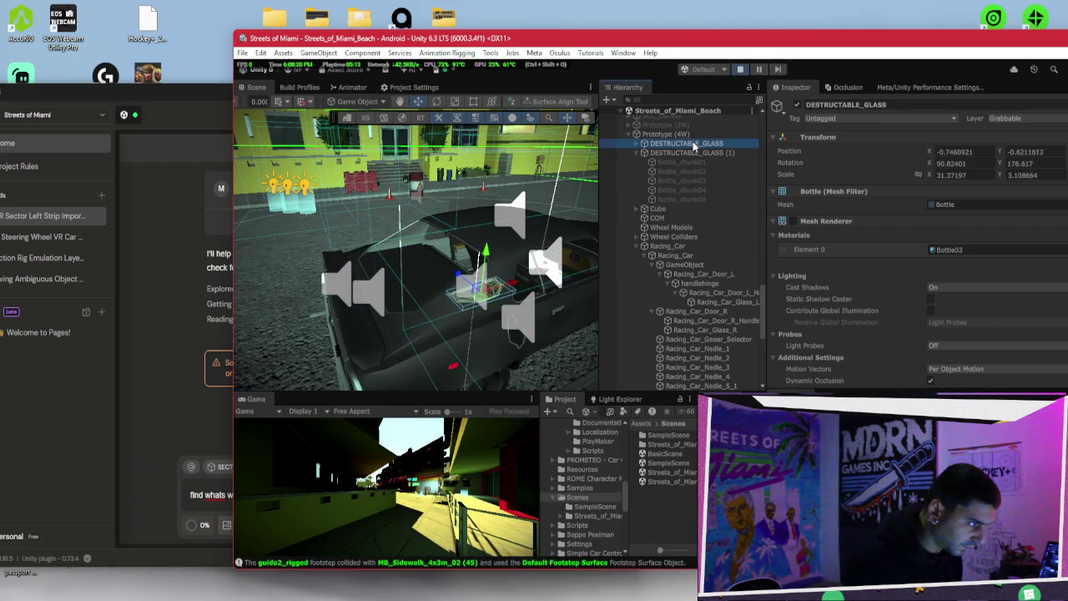
click(695, 154)
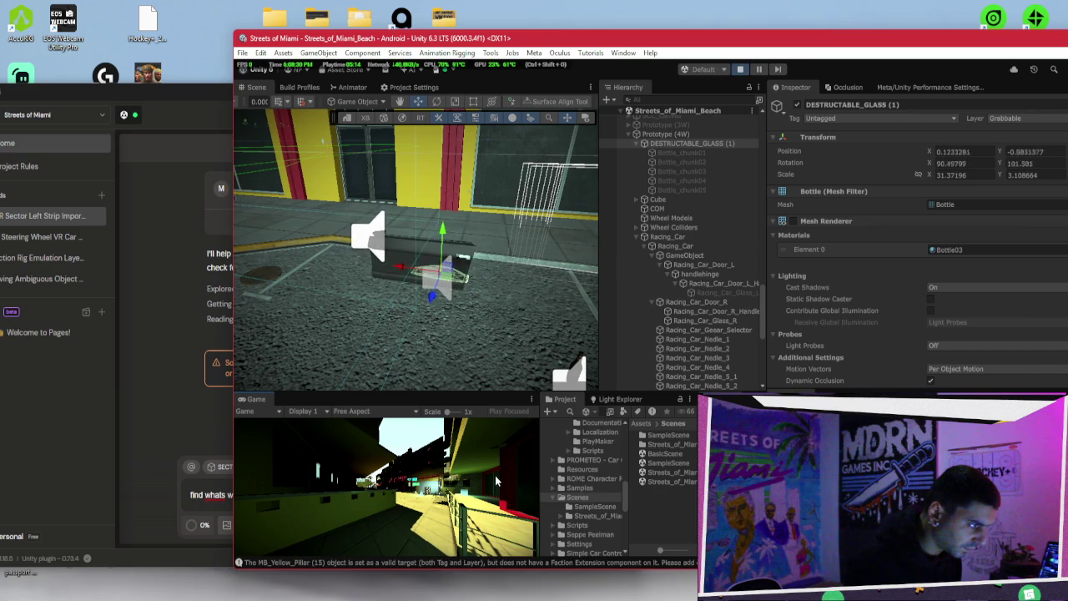
mouse_move(467, 251)
mouse_down()
mouse_move(447, 269)
mouse_move(661, 151)
mouse_up()
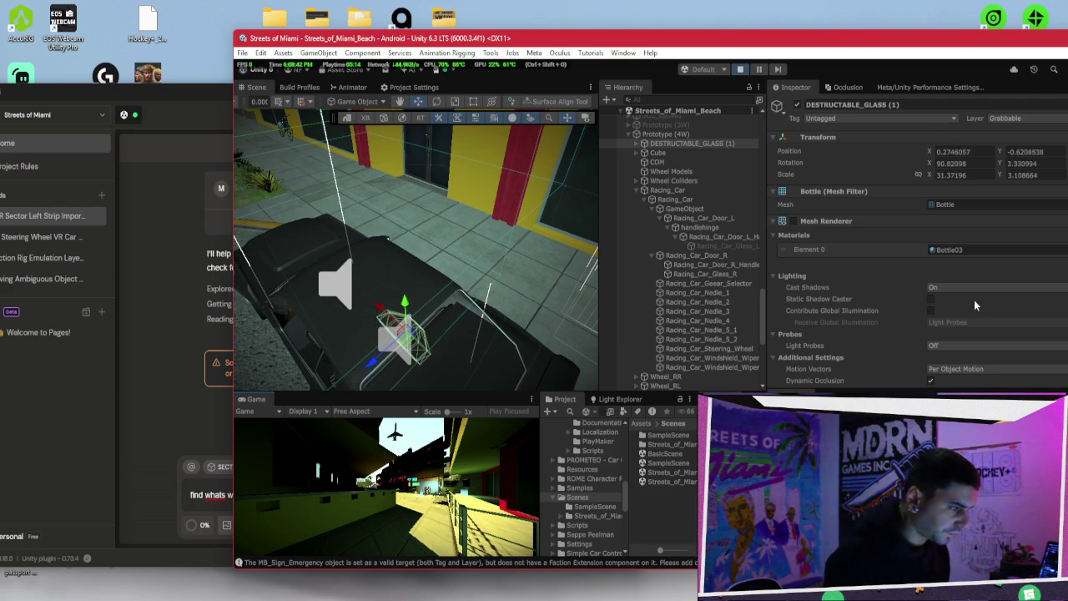
scroll(973, 300, down, 5)
scroll(952, 268, down, 5)
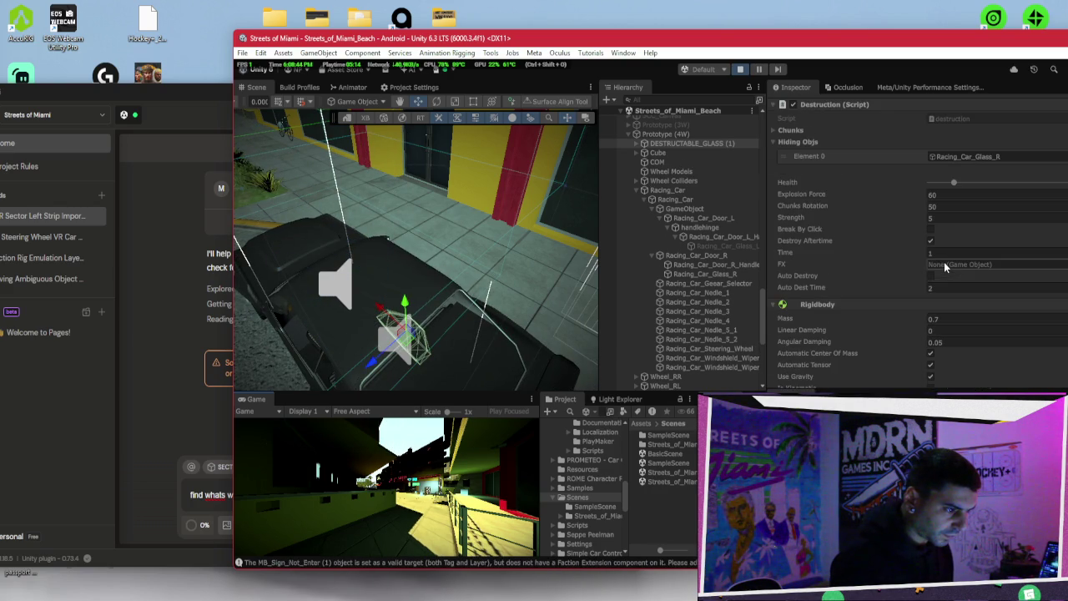
scroll(940, 260, down, 3)
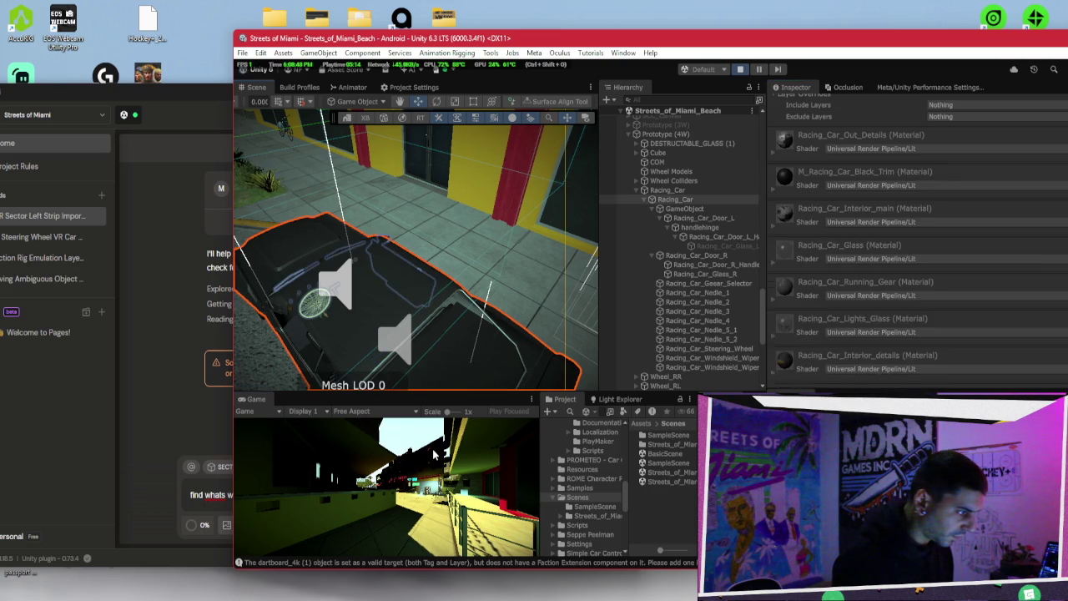
scroll(536, 173, down, 5)
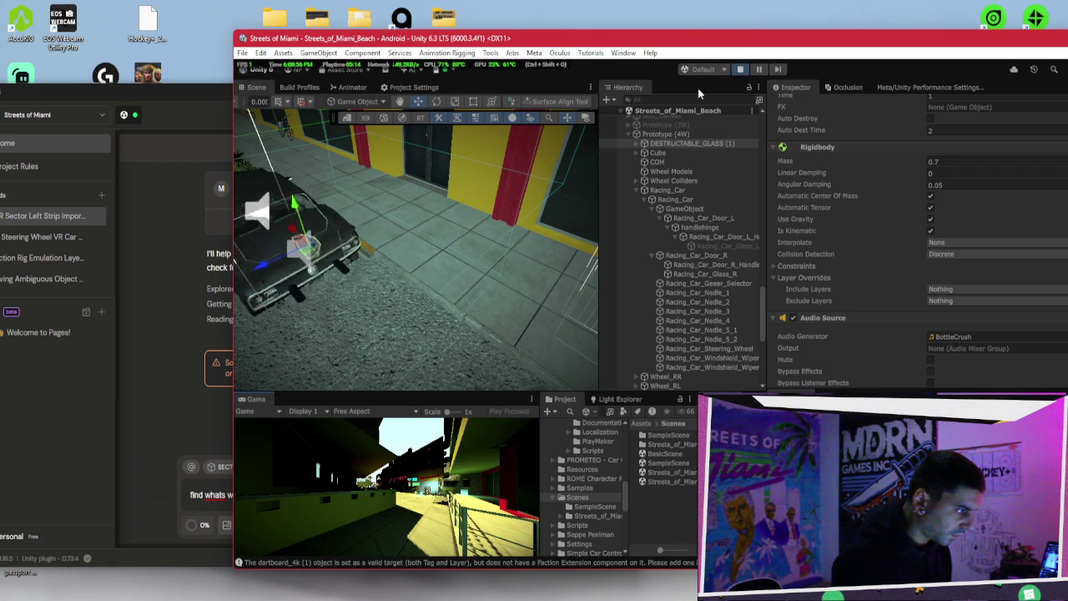
click(735, 70)
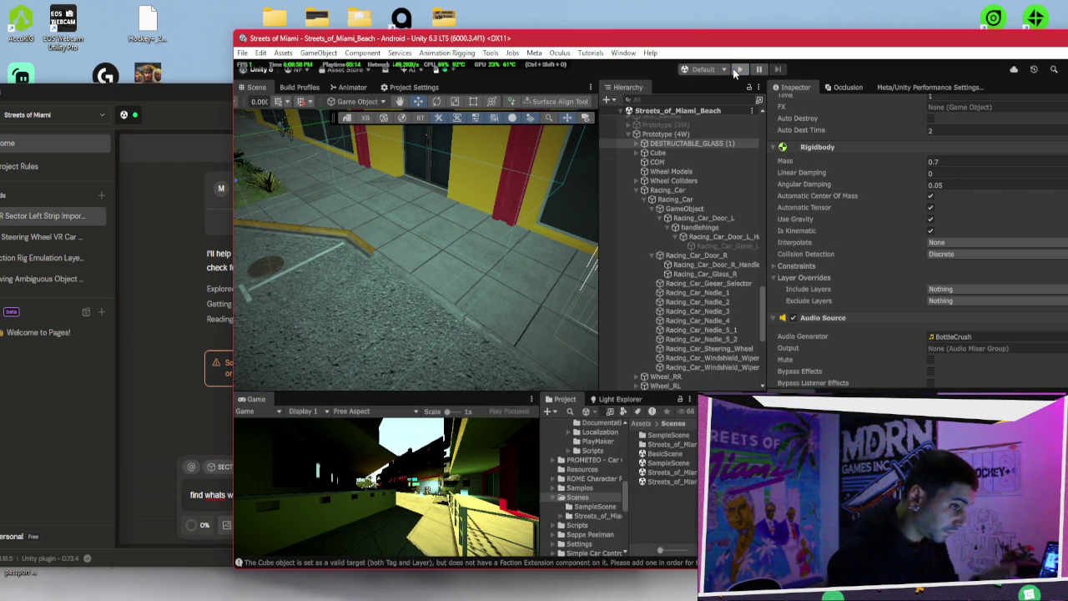
Step: Select both DESTRUCTABLE_GLASS objects, frame them with F, and expand both groups
scroll(710, 188, up, 2)
ctrl+click(689, 187)
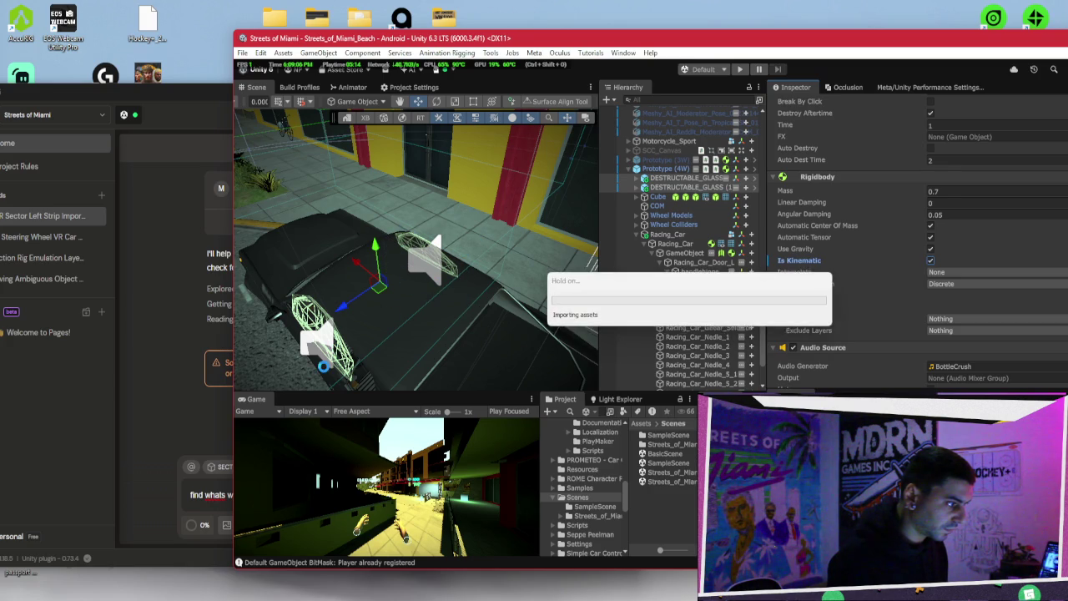
key(f)
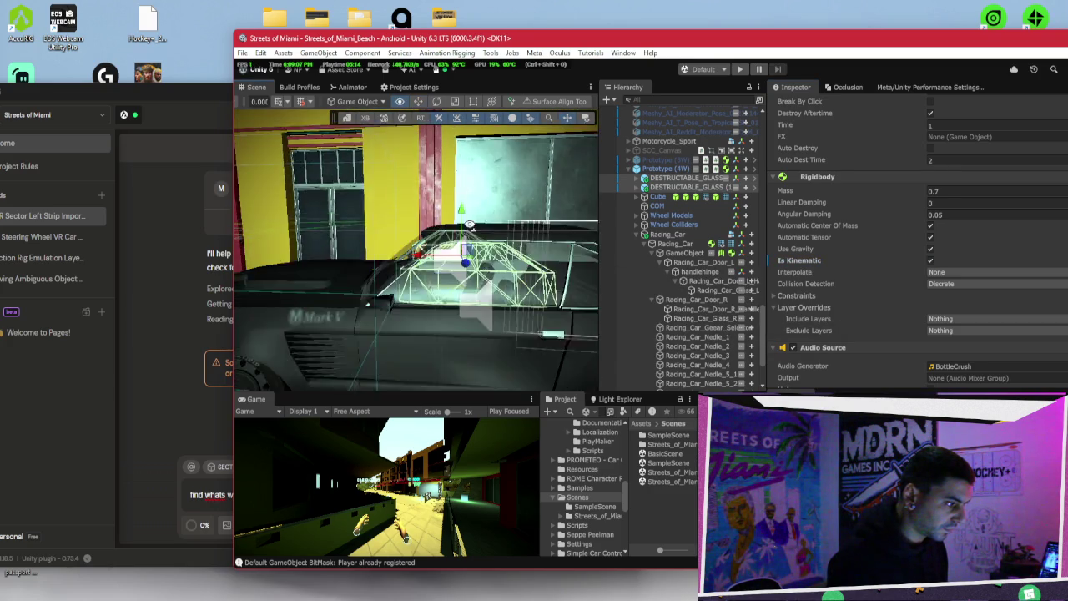
drag(470, 224, 482, 228)
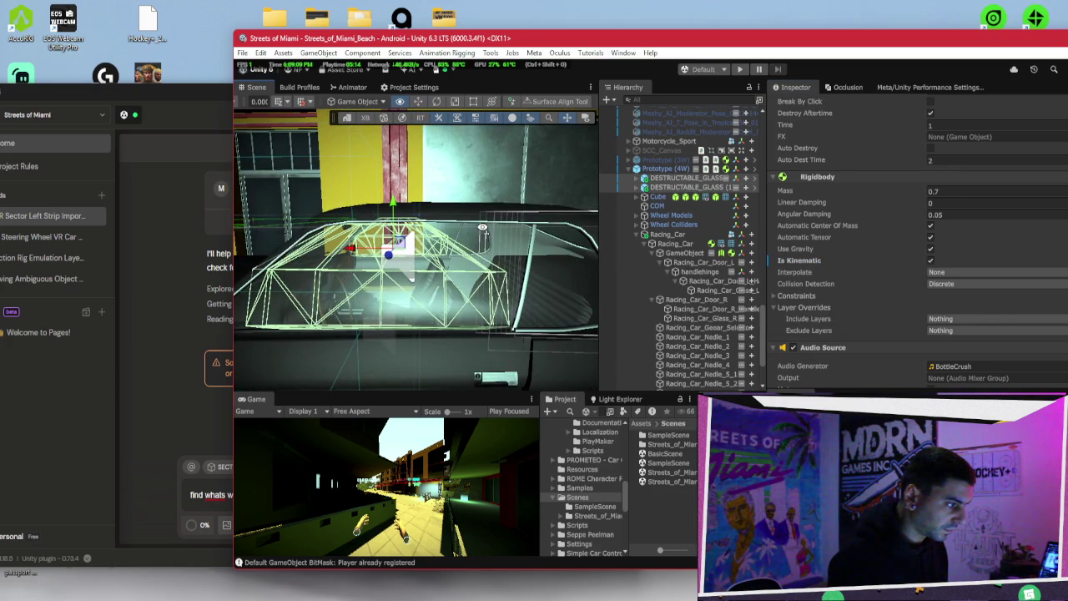
click(641, 178)
click(644, 234)
Step: Select every Bottle_chunk piece in both groups and widen the Inspector panel
click(677, 243)
shift+click(674, 281)
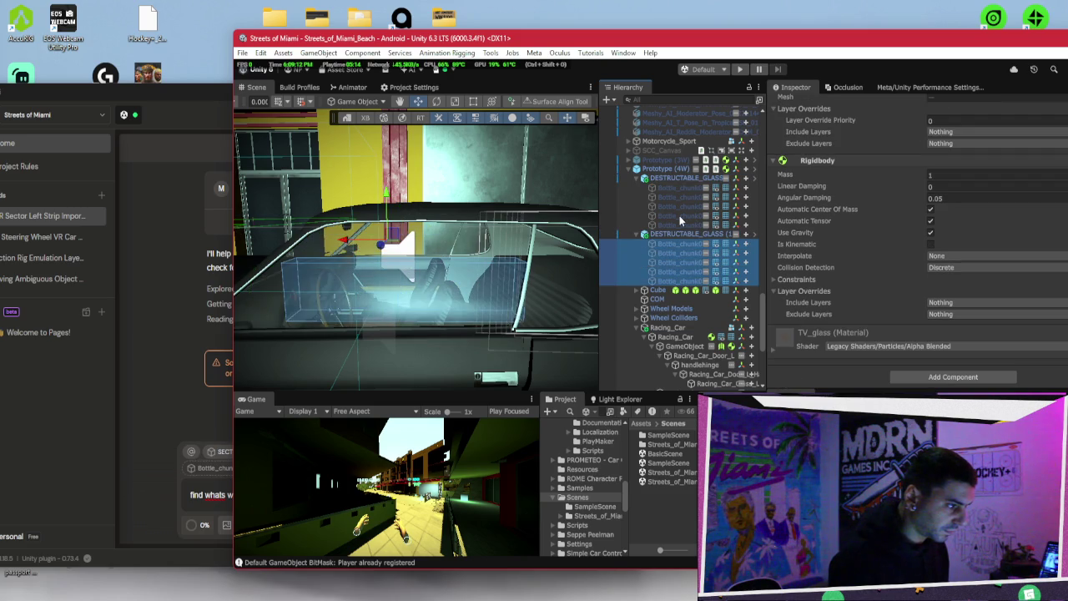
ctrl+click(679, 215)
ctrl+click(679, 225)
shift+click(676, 187)
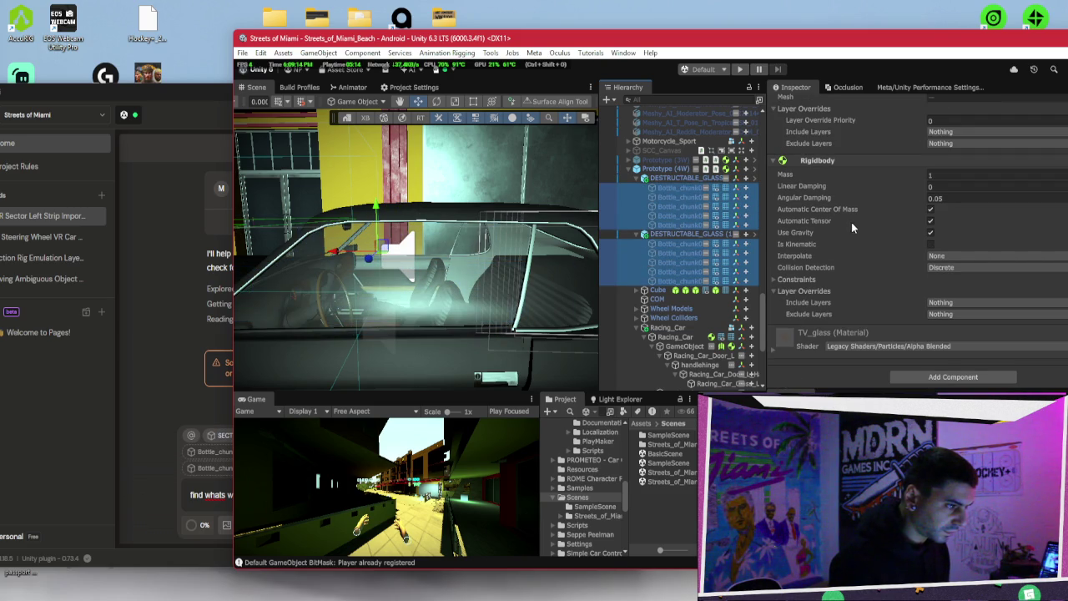
scroll(851, 221, up, 10)
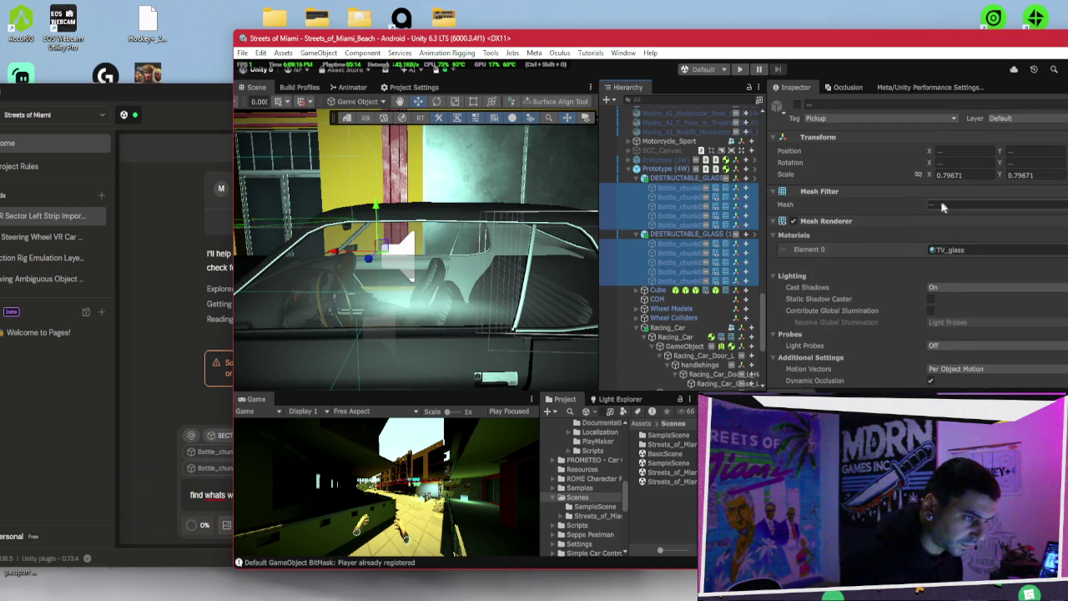
drag(766, 207, 650, 207)
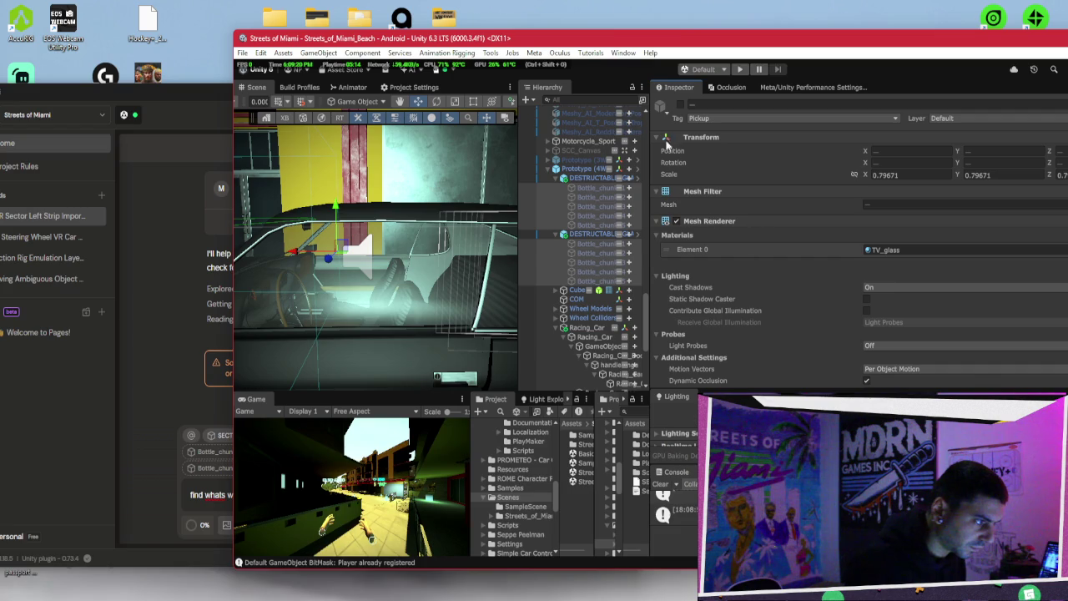
drag(376, 250, 276, 254)
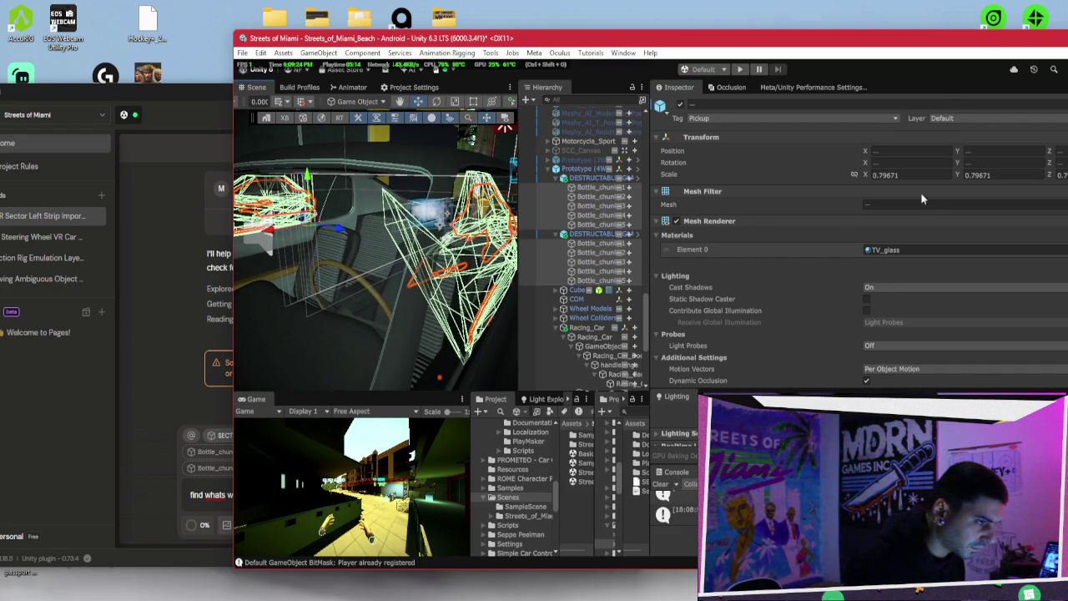
Step: Maximize the editor and preview materials like UI-NoZTest in the chunks' Element 0 slot
drag(995, 45, 776, 63)
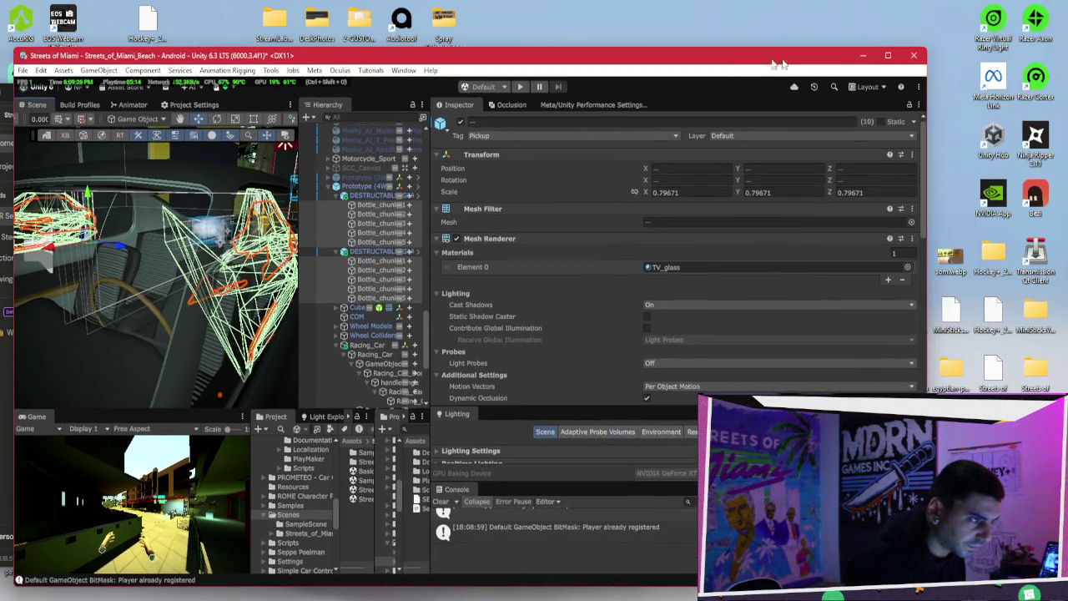
click(889, 56)
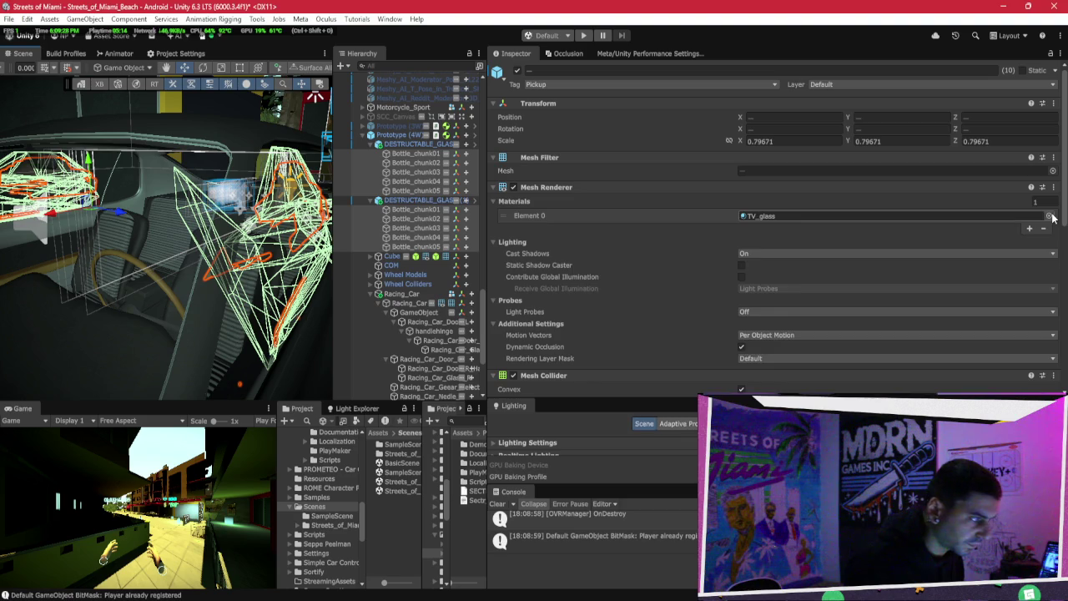
click(1049, 217)
click(707, 310)
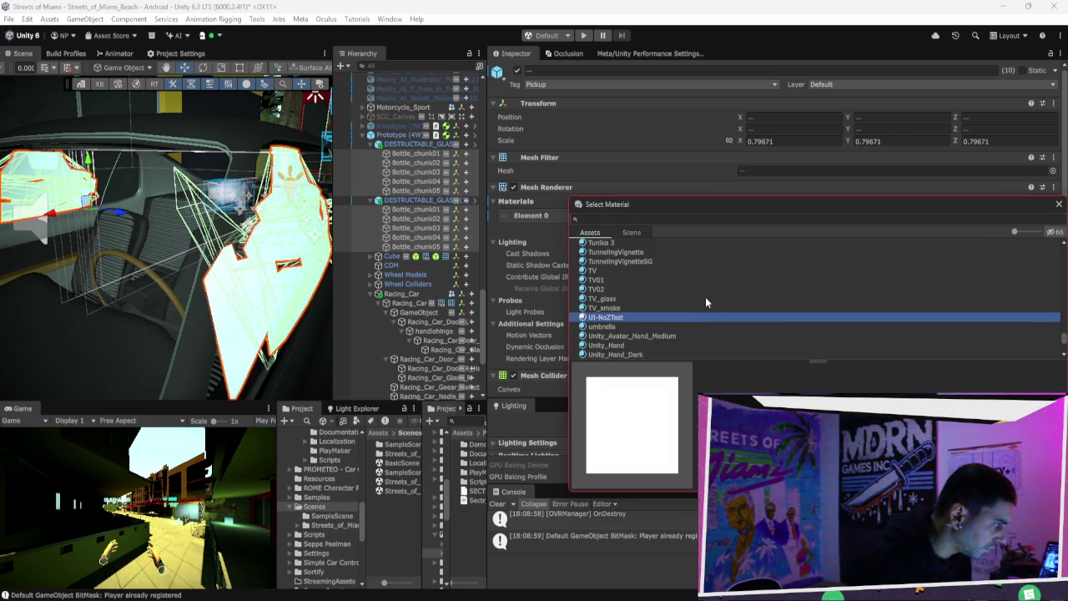
key(Down)
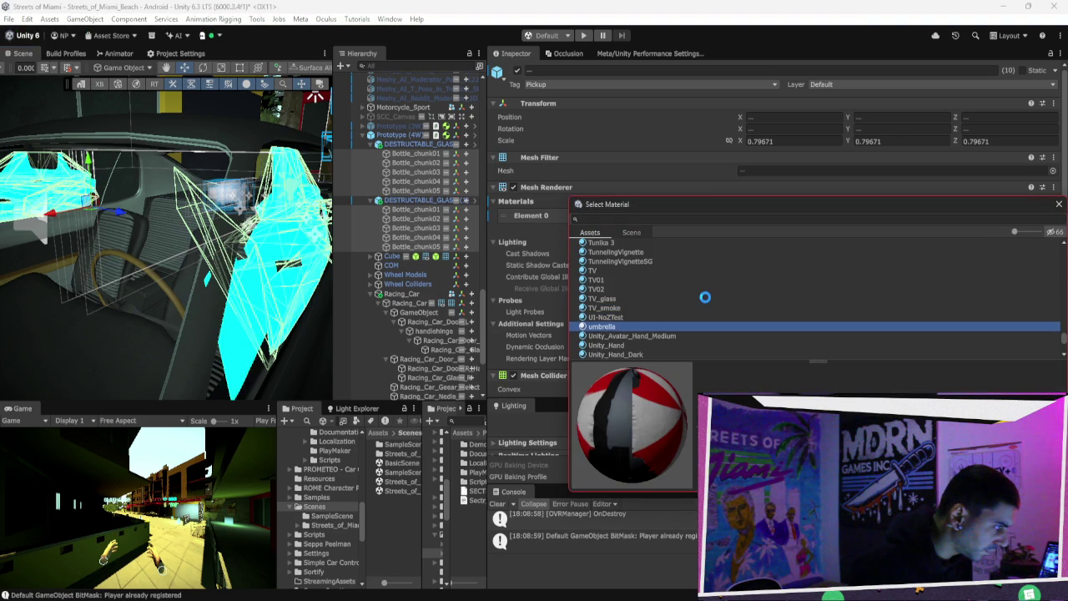
key(Down)
key(Down)
key(Down)
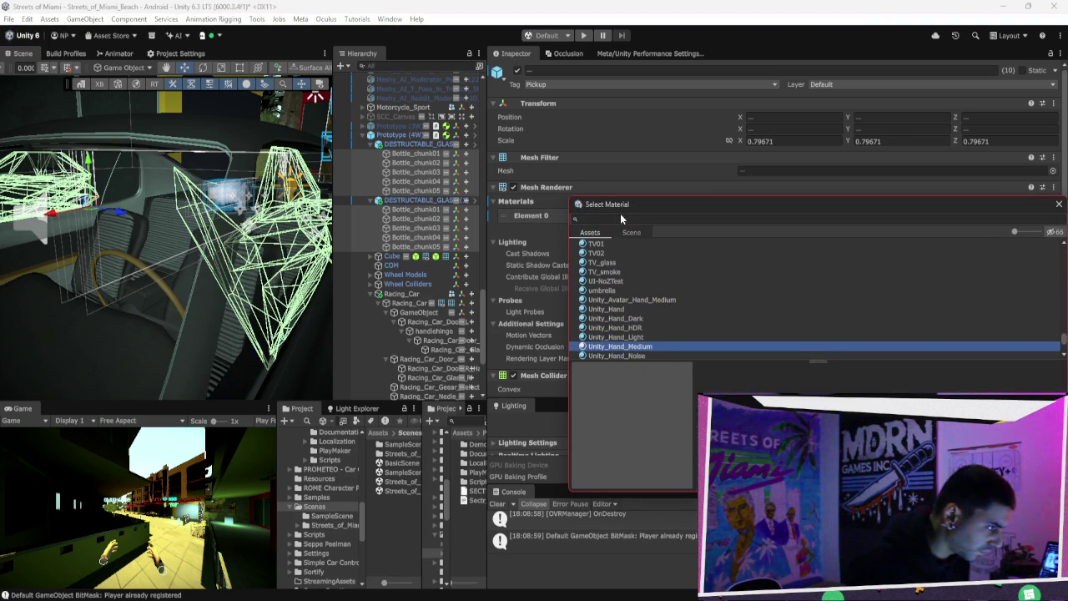
Step: Search 'glass' and assign MB_Glass_Showcase_Muddy to the bottle chunks
click(622, 216)
text(glass)
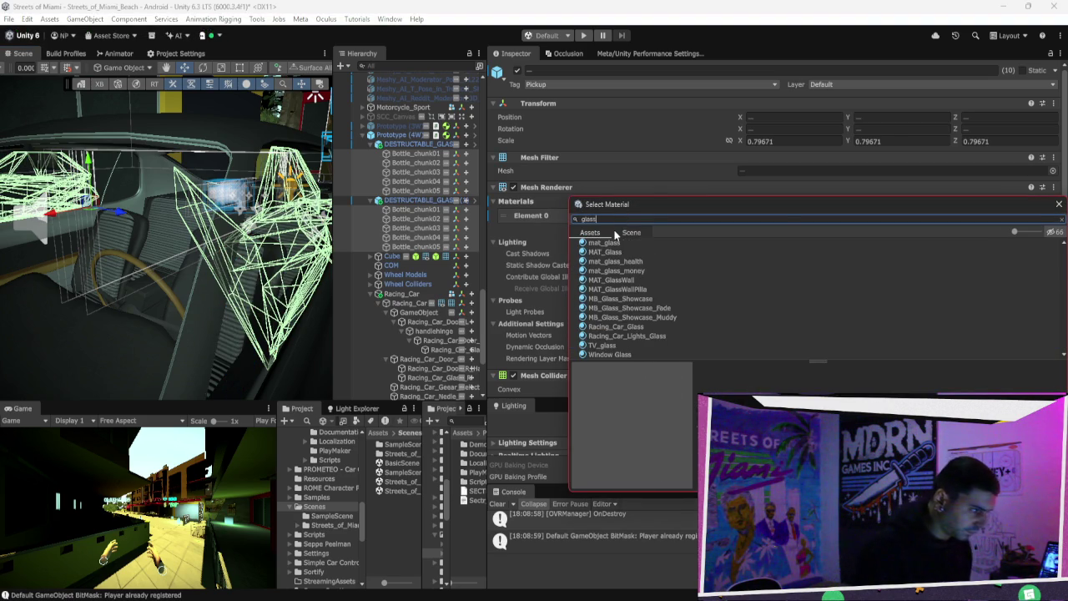
click(659, 340)
key(Up)
key(Up)
key(Up)
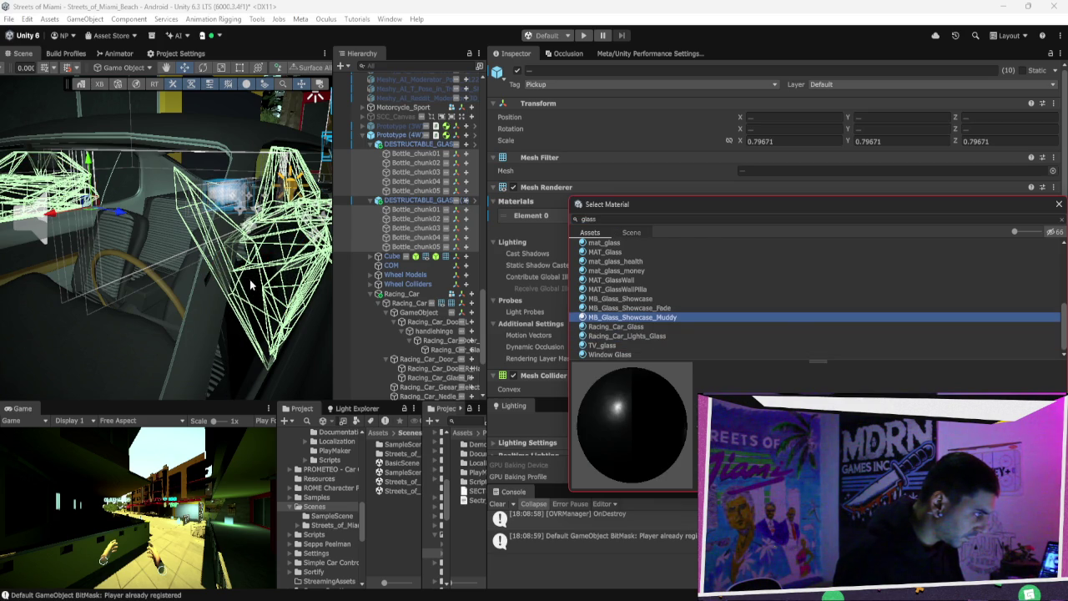
key(Return)
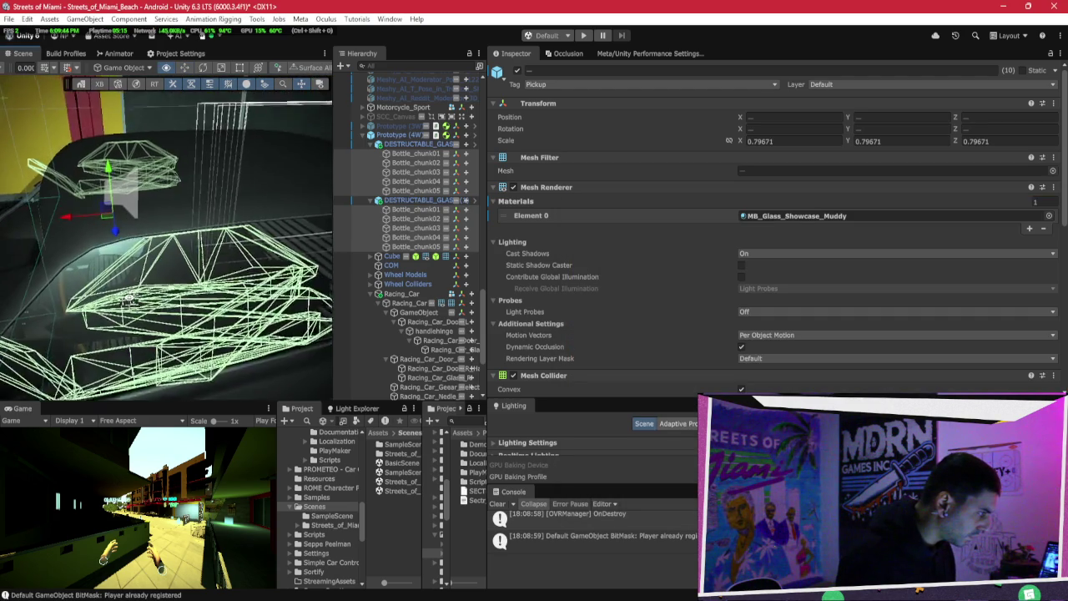
Step: Reopen the Element 0 material picker and preview MB_Glass_Showcase_Fade and neighbouring materials
mouse_move(115, 313)
mouse_down()
mouse_move(188, 317)
mouse_move(208, 307)
mouse_up()
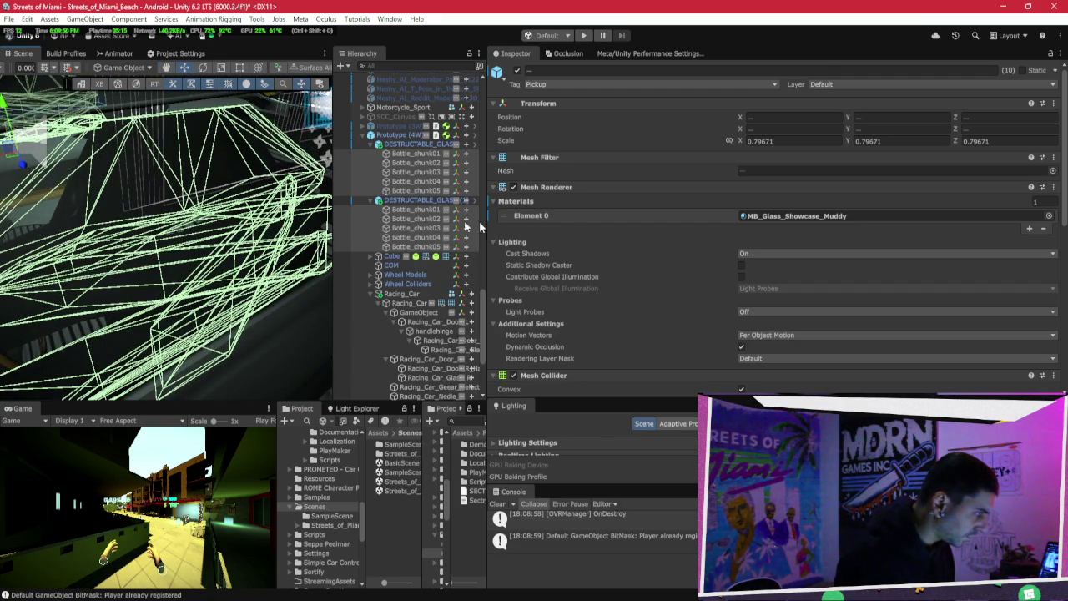
click(1049, 215)
click(641, 293)
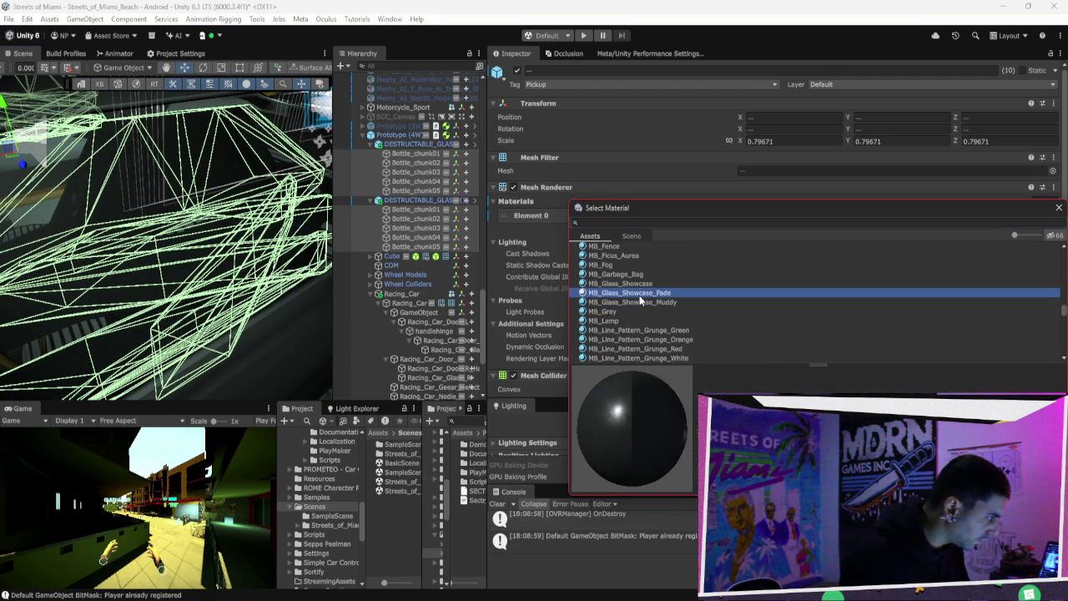
key(Up)
key(Up)
key(Down)
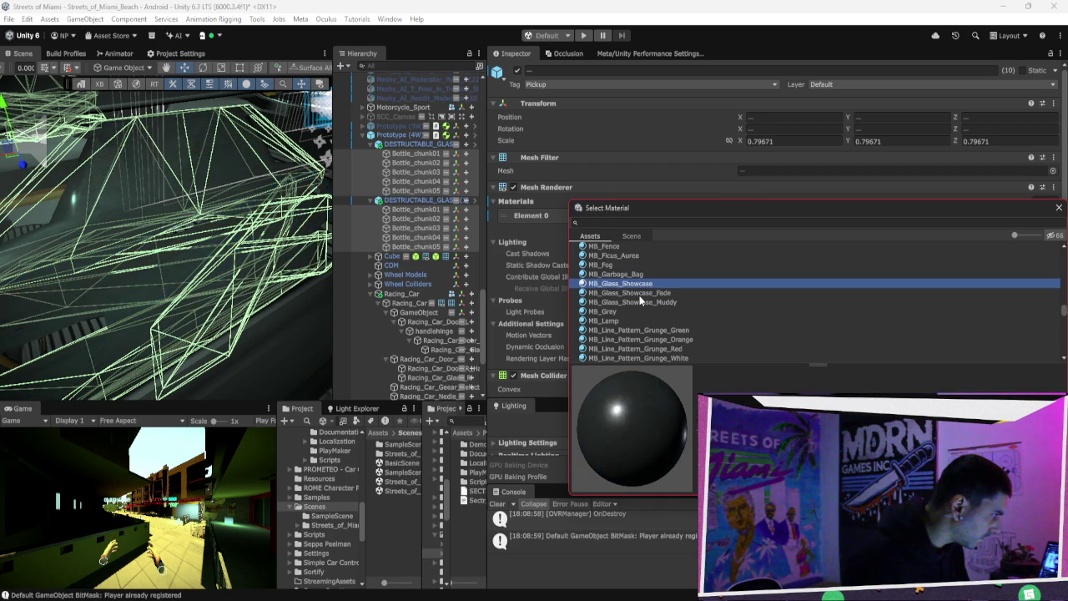
key(Down)
key(Up)
key(Up)
key(Up)
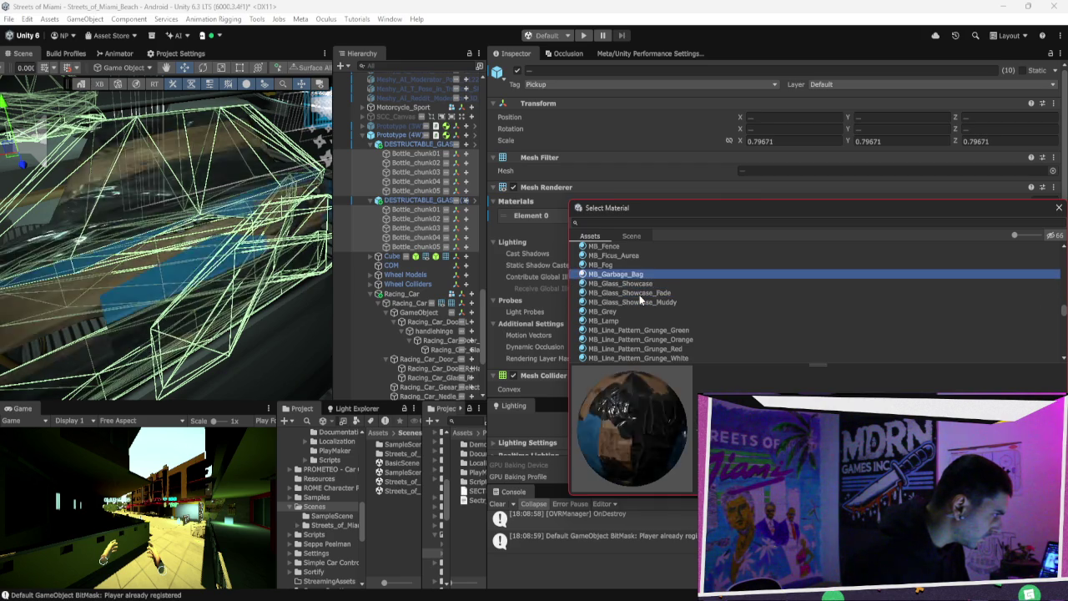
key(Down)
key(Down)
key(Up)
key(Up)
key(Up)
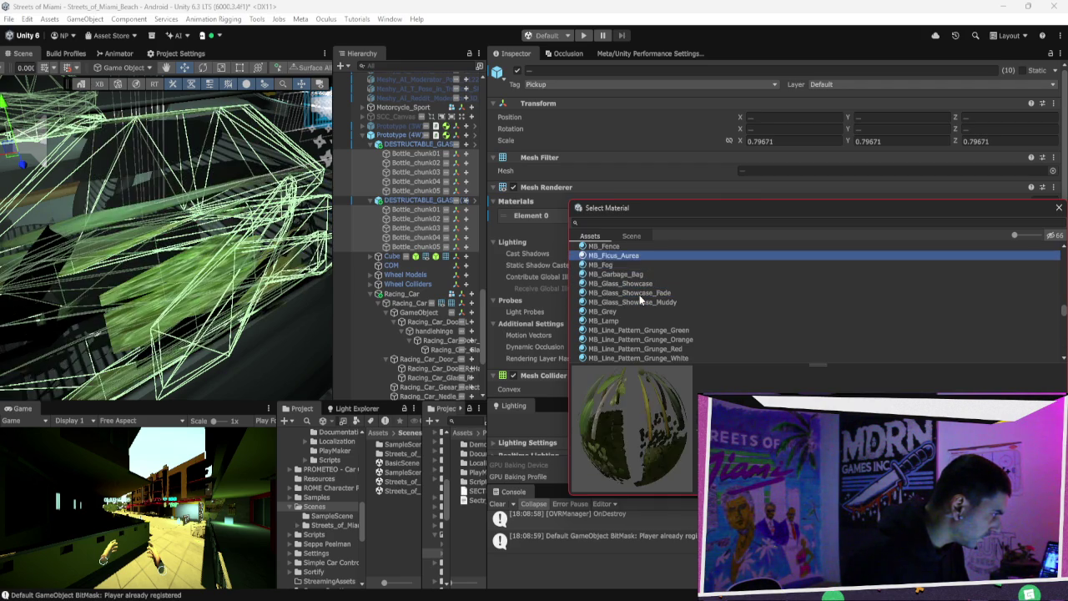
key(Up)
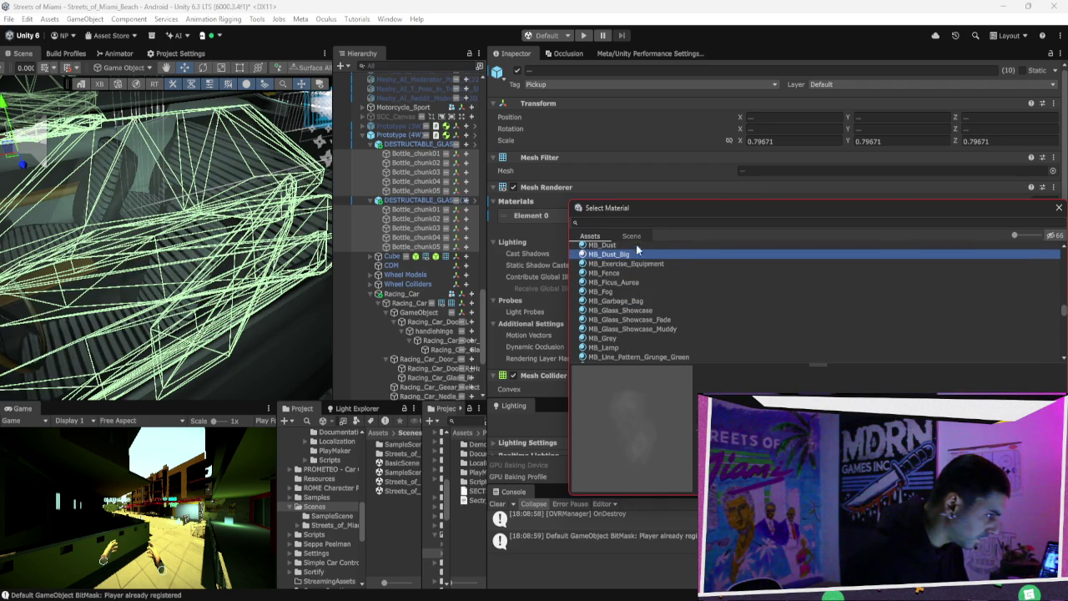
Step: Filter by 'ass' and preview mat_glass, Racing_Car_Lights_Glass, M_Window_Glass and M_EntranceGlass on the chunks
text(glass)
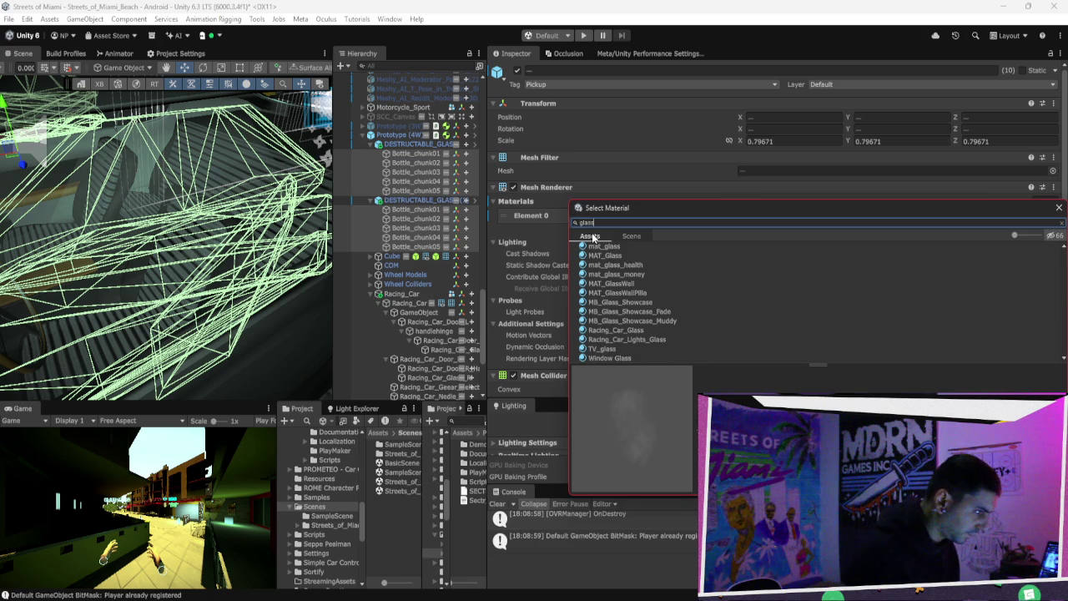
click(652, 247)
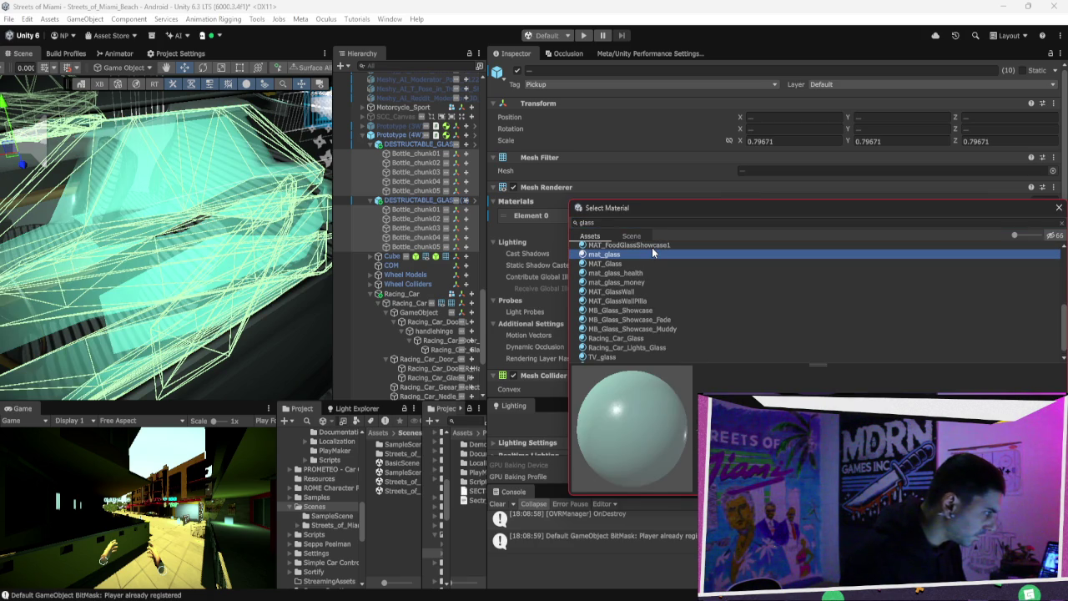
key(Down)
key(Down)
key(Up)
key(Up)
key(Down)
key(Down)
key(Down)
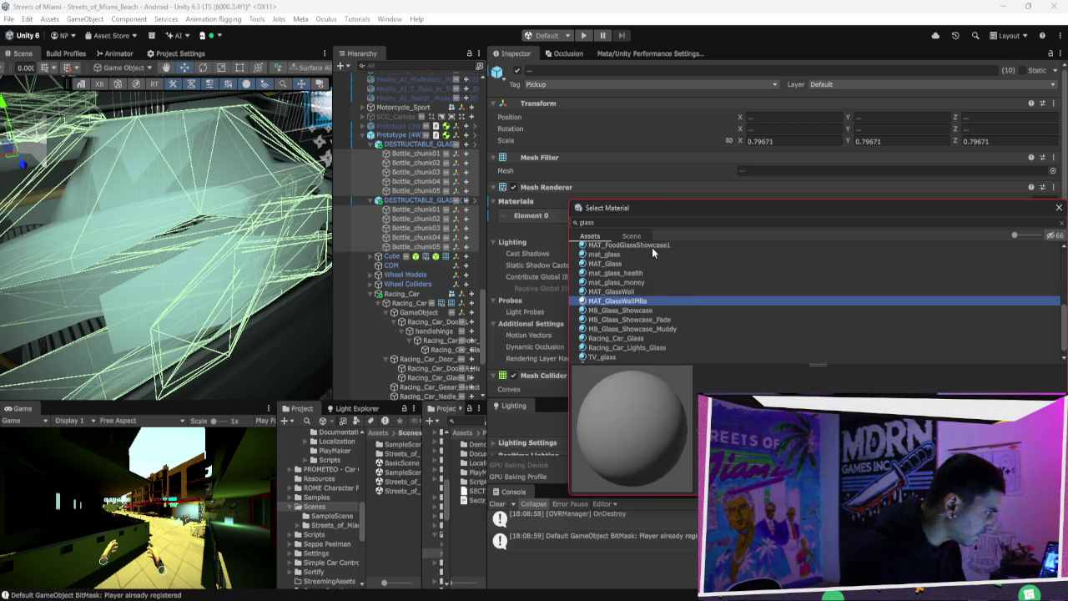
key(Down)
key(Down)
key(Down)
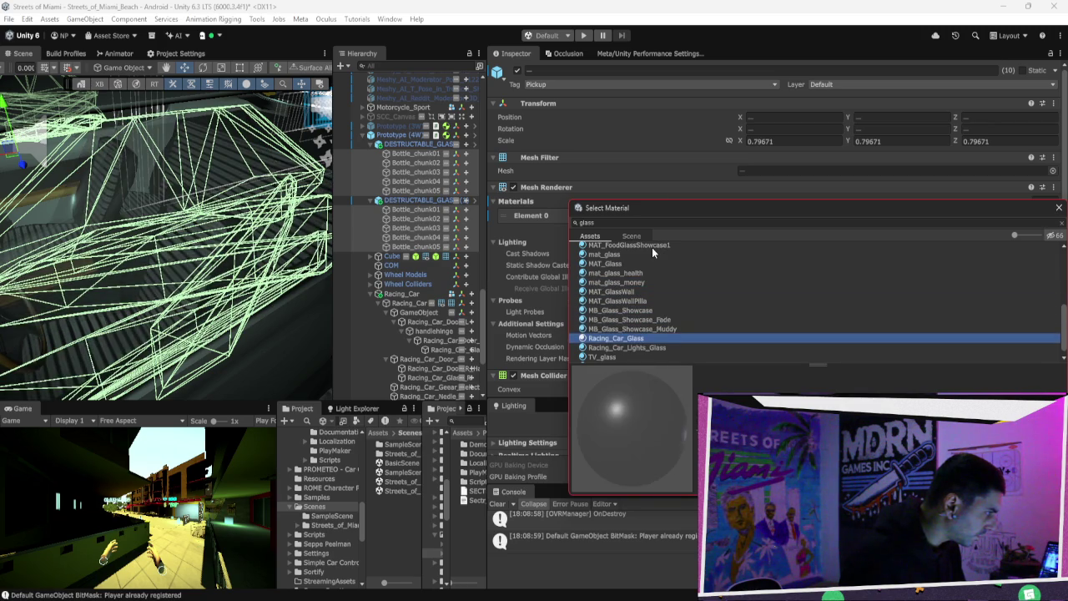
key(Up)
key(Up)
key(Up)
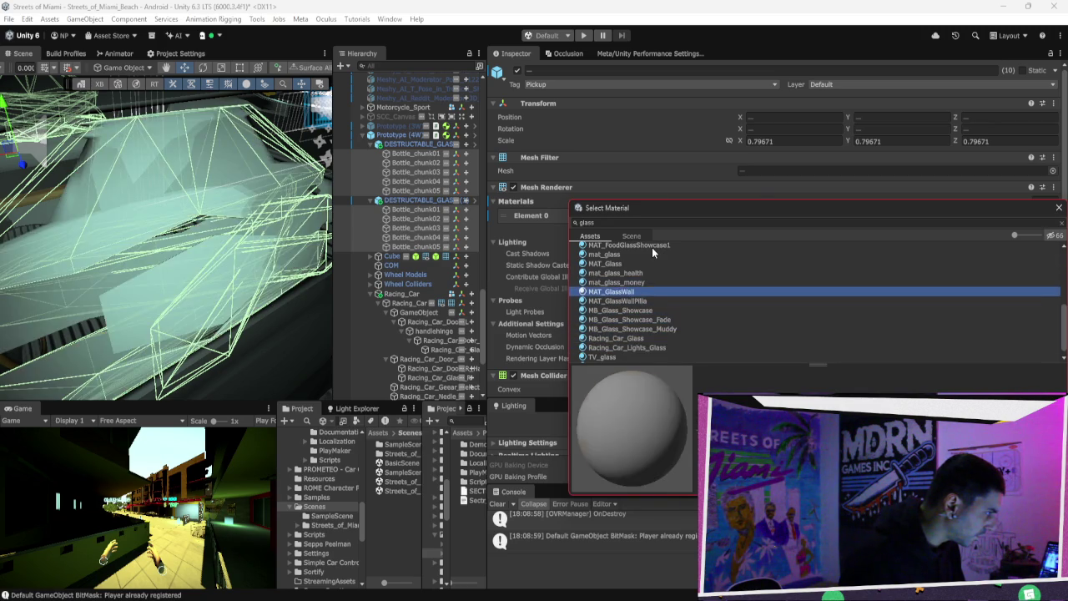
key(Up)
key(Up)
key(Up)
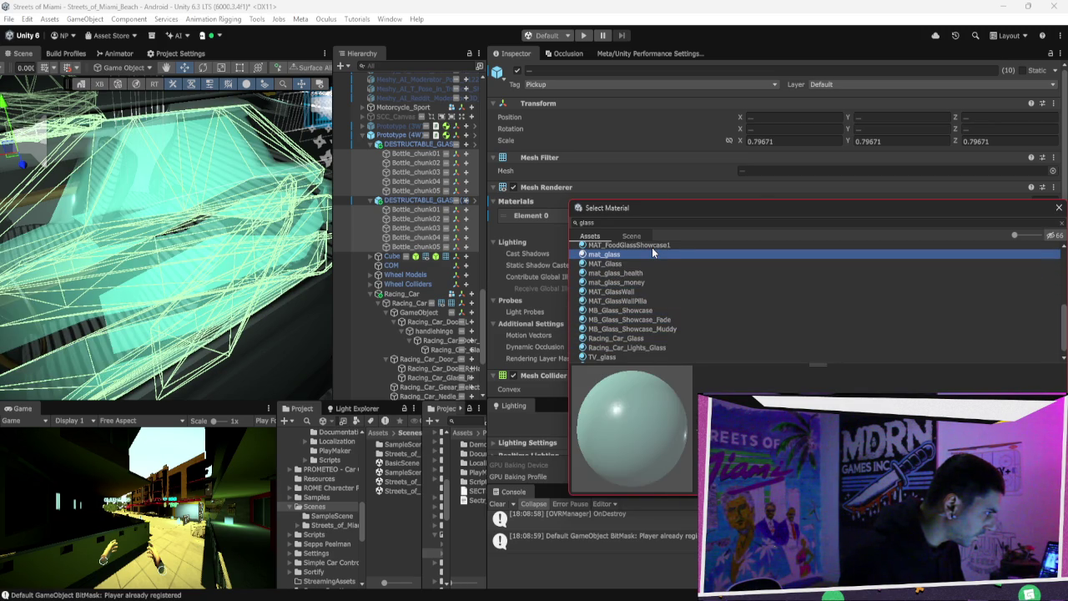
key(Up)
key(Up)
key(Up)
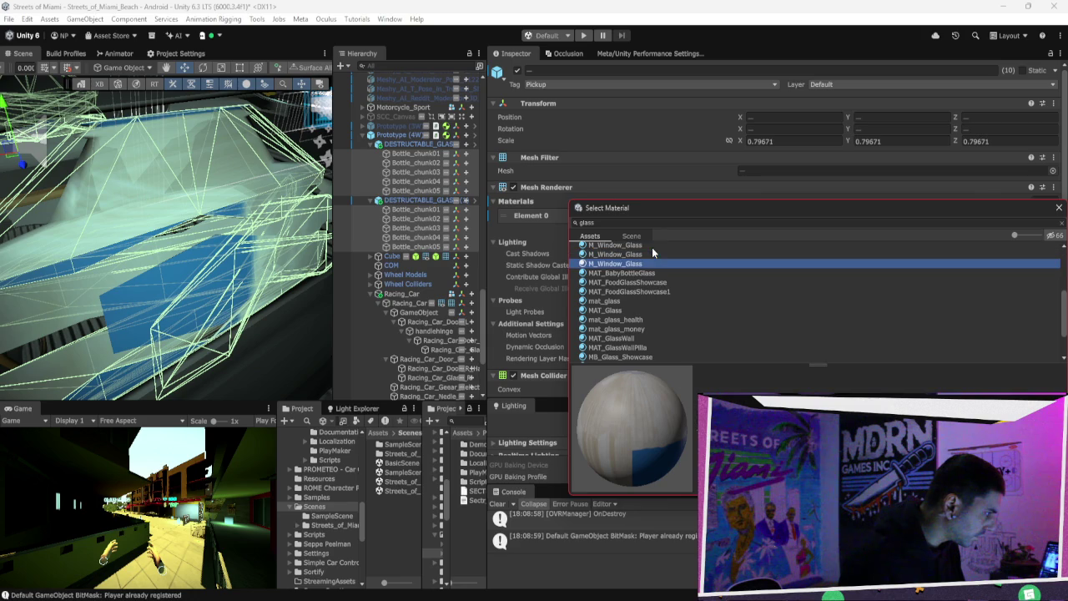
key(Up)
key(Up)
key(Up)
Step: Compare Bench_Pistol_Glass, then confirm Entrance glass as the chunks' material
click(660, 221)
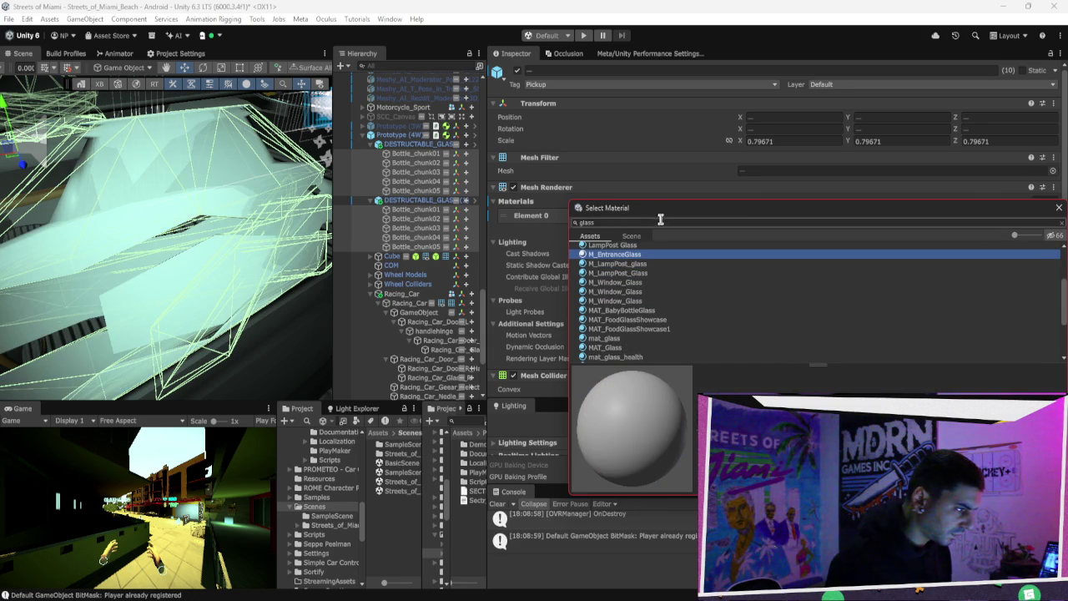
scroll(668, 262, up, 3)
click(668, 255)
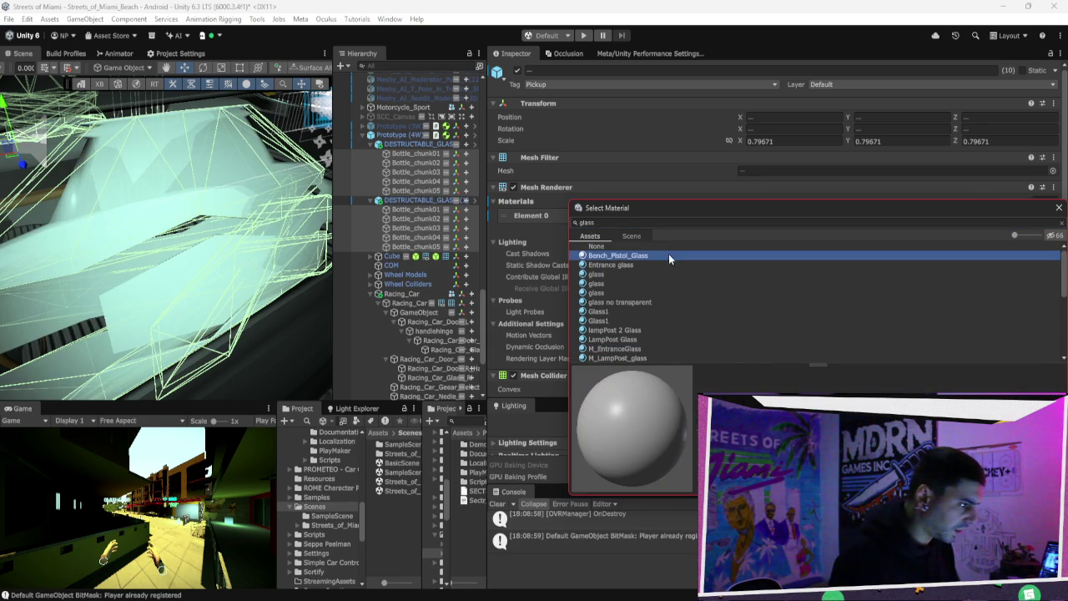
key(Down)
key(Up)
key(Down)
key(Up)
key(Up)
key(Down)
key(Down)
key(Down)
key(Up)
key(Return)
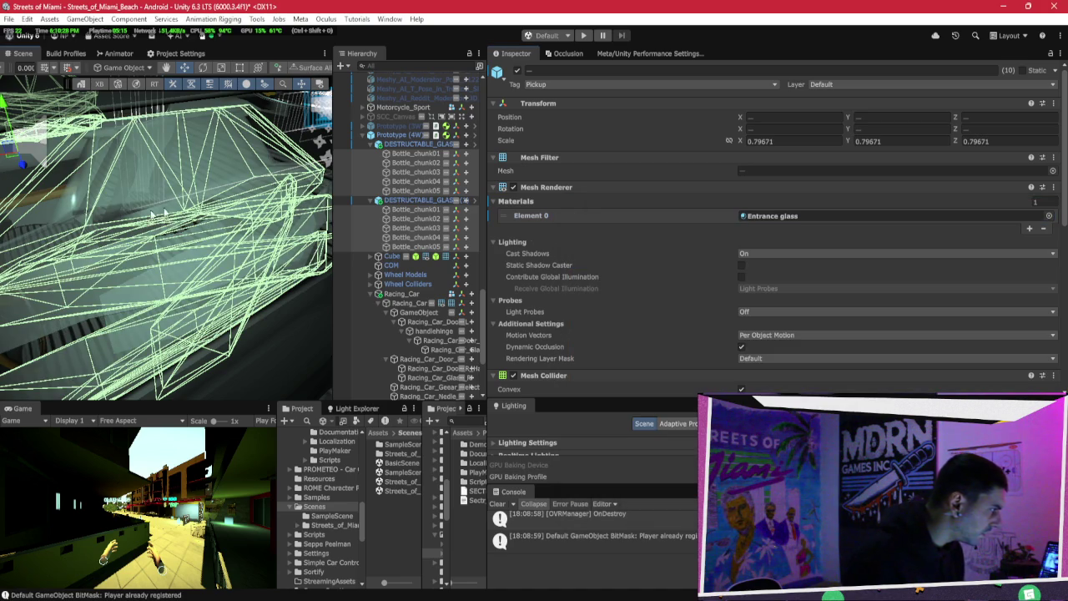
mouse_move(154, 225)
mouse_down()
mouse_move(100, 212)
mouse_move(260, 203)
mouse_up()
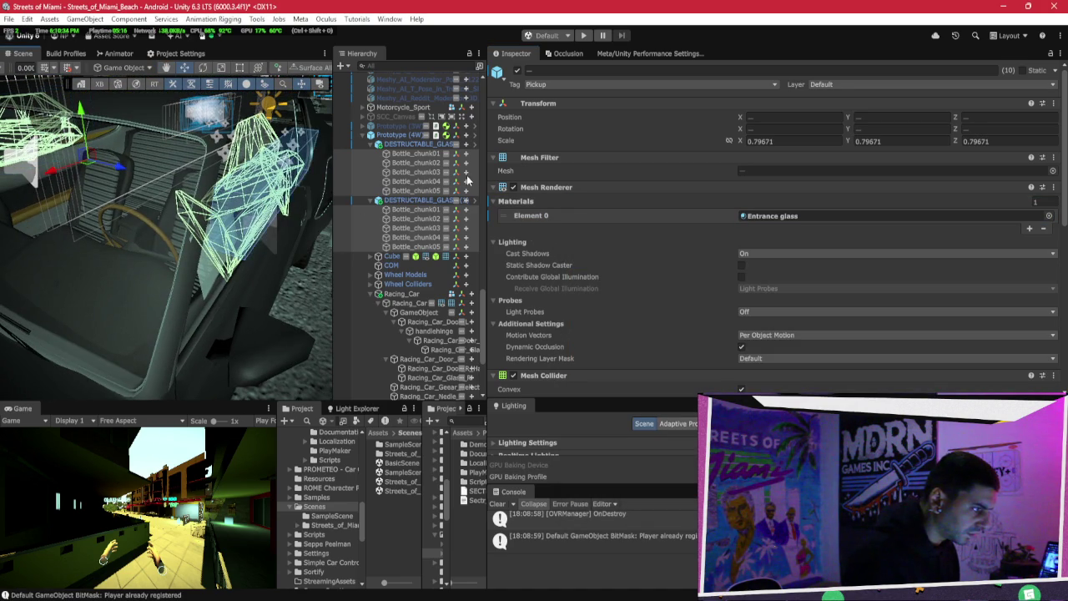
Step: Apply each of Bottle_chunk01–05's Element 0 material to the DESTRUCTABLE_GLASS prefab
click(420, 155)
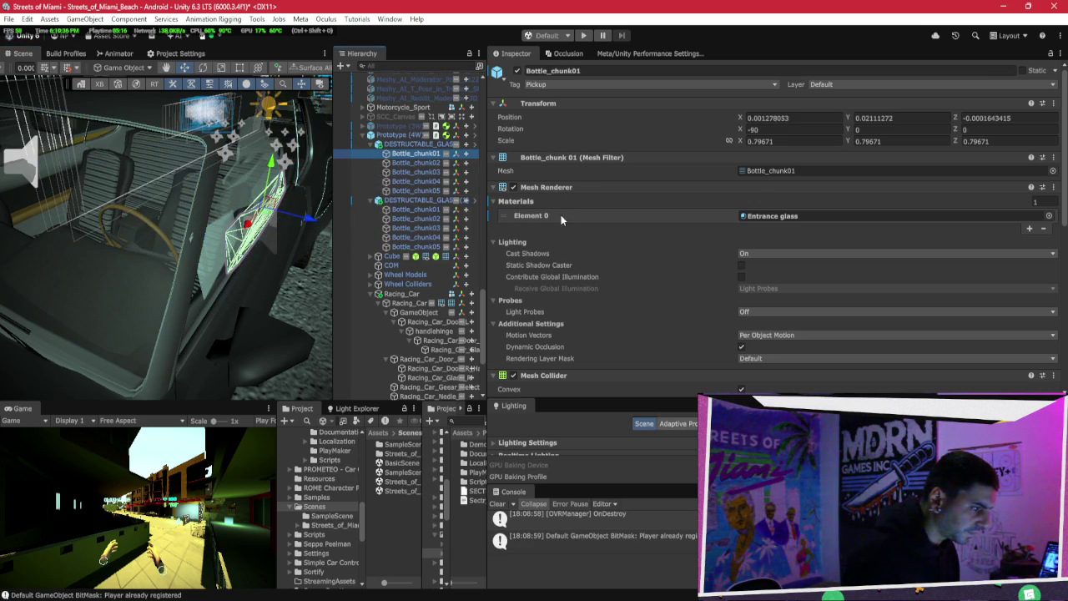
right_click(544, 218)
click(460, 165)
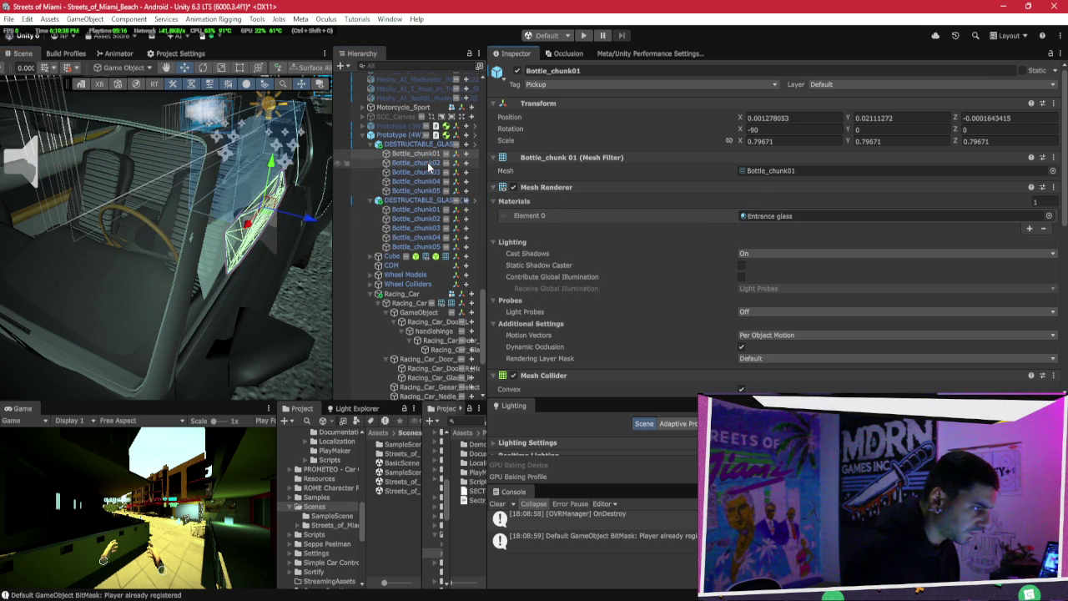
click(429, 164)
right_click(535, 219)
click(551, 231)
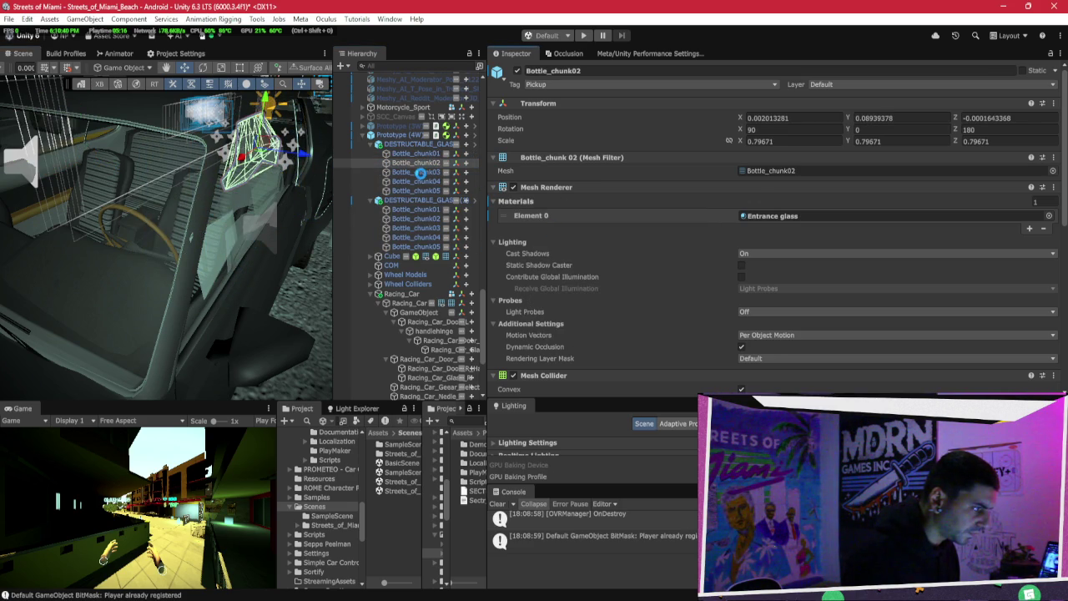
click(420, 171)
right_click(541, 216)
click(559, 232)
click(415, 181)
right_click(614, 216)
click(642, 231)
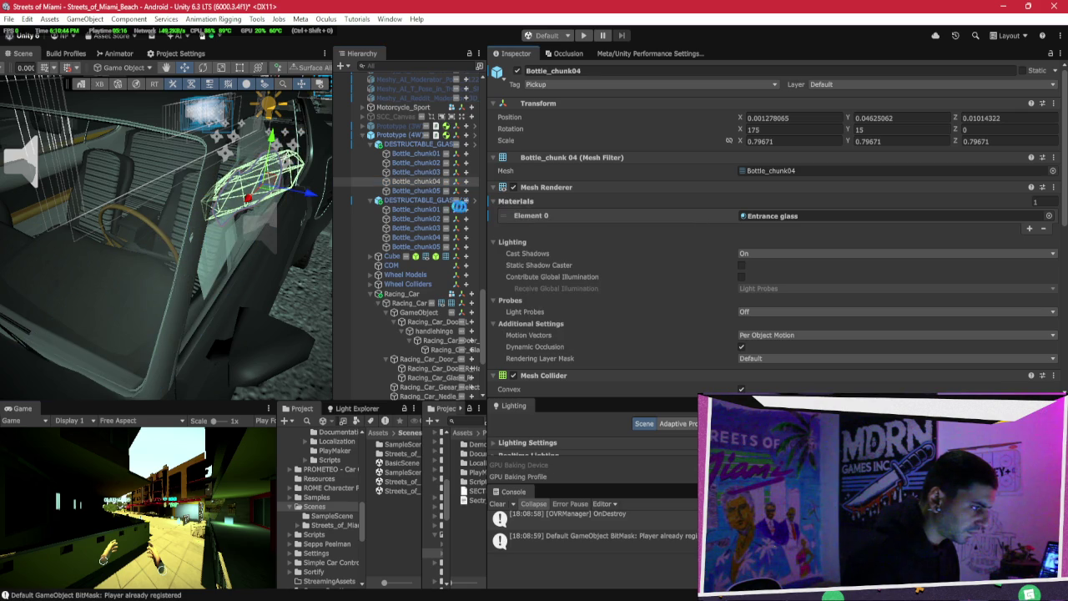
click(416, 190)
right_click(546, 218)
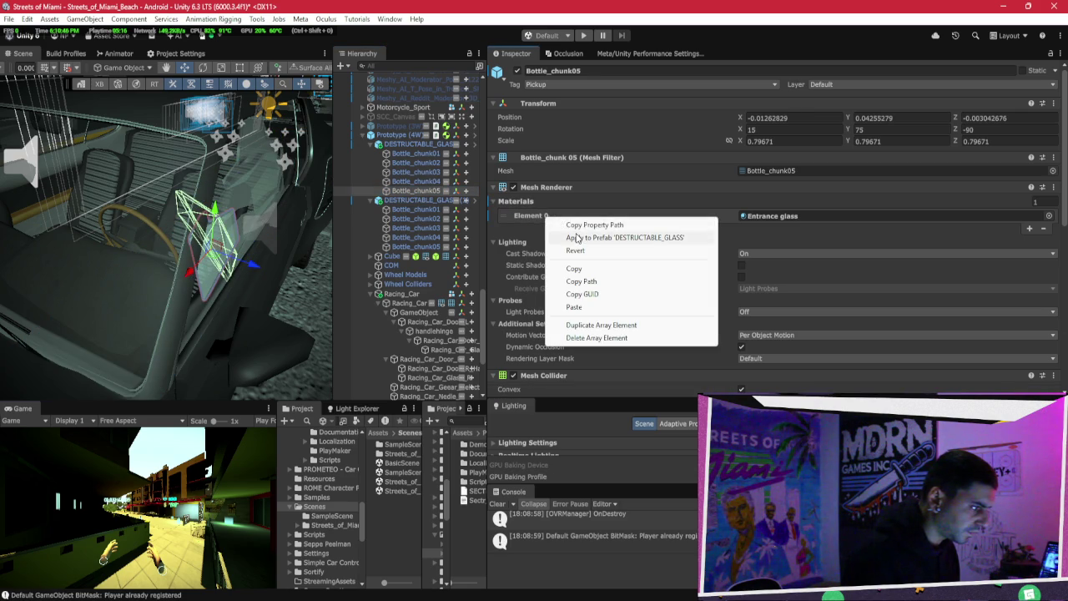
click(577, 238)
Step: Reselect the chunks across both groups, then select and collapse the first DESTRUCTABLE_GLASS
click(409, 156)
shift+click(417, 190)
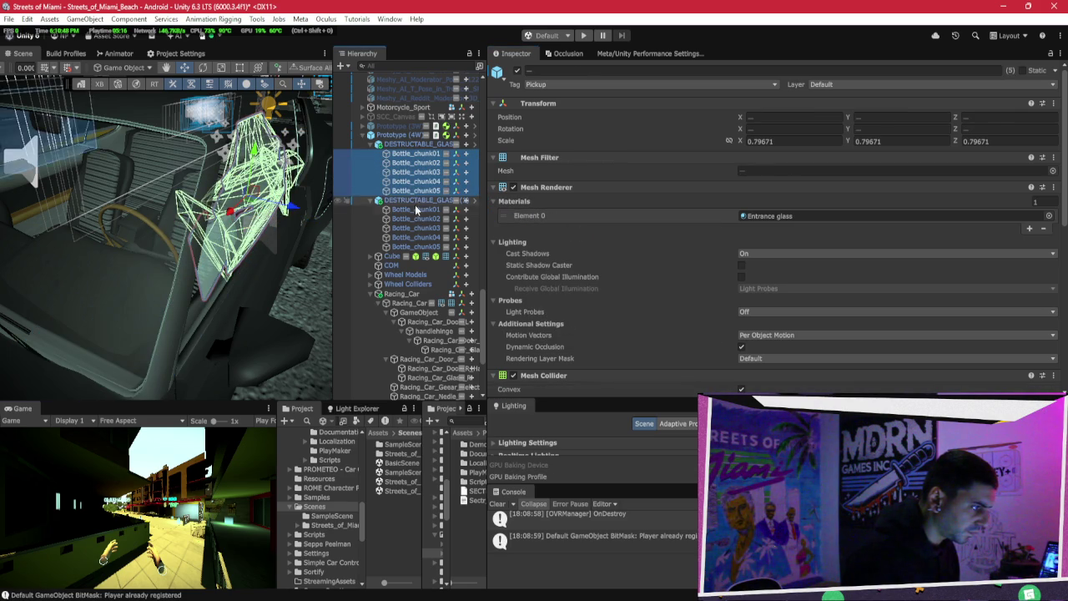
ctrl+click(415, 210)
shift+click(421, 247)
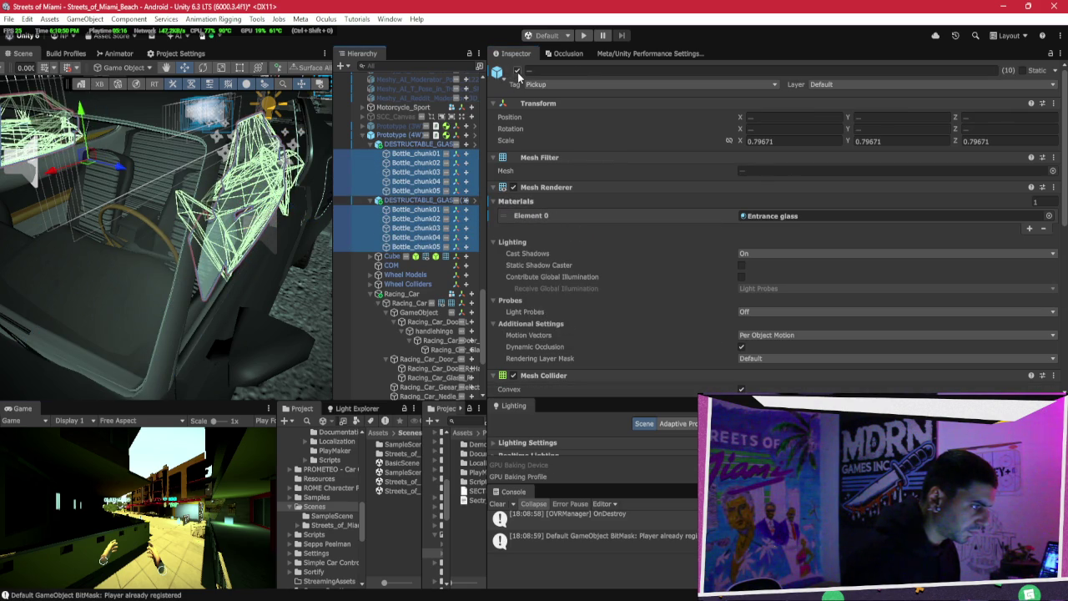
click(385, 145)
click(372, 144)
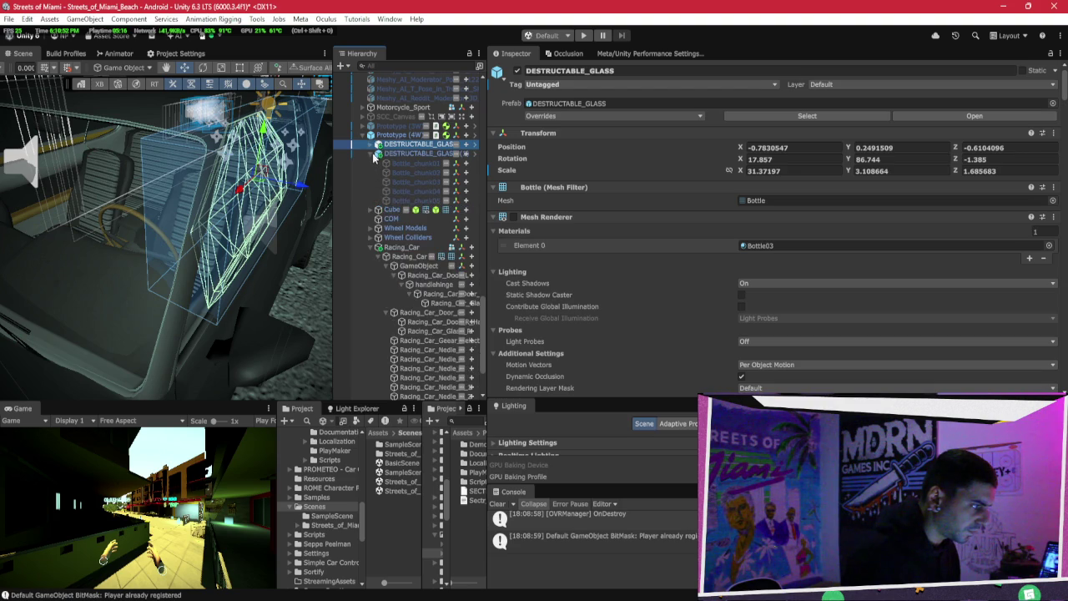
Step: Collapse the second glass group, frame DESTRUCTABLE_GLASS (1), and orbit to view the car from behind
click(373, 154)
double_click(413, 154)
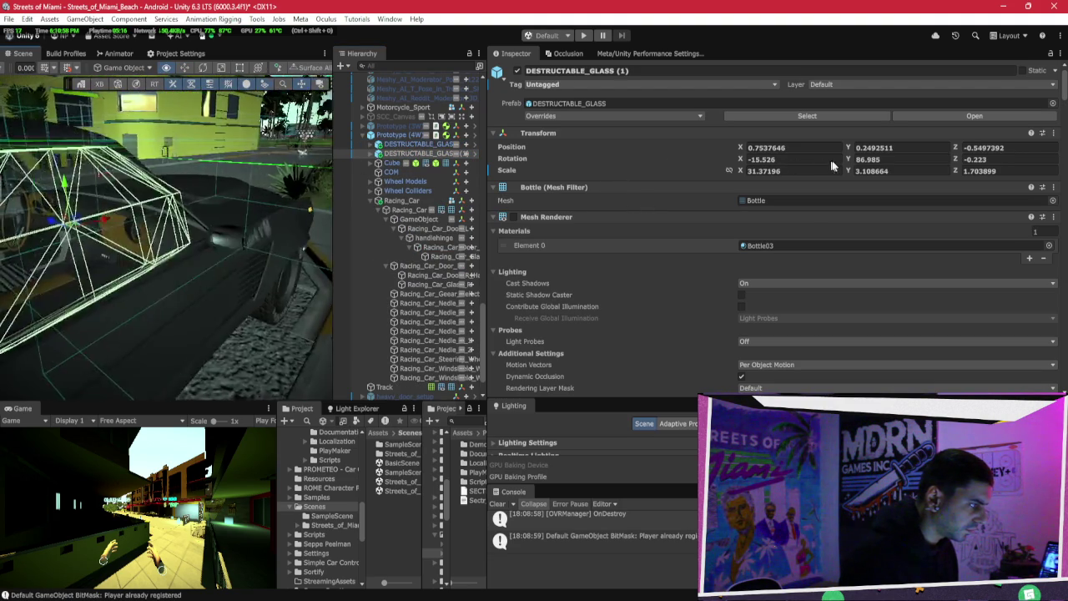
mouse_move(234, 164)
mouse_down()
mouse_move(302, 162)
mouse_move(313, 182)
mouse_up()
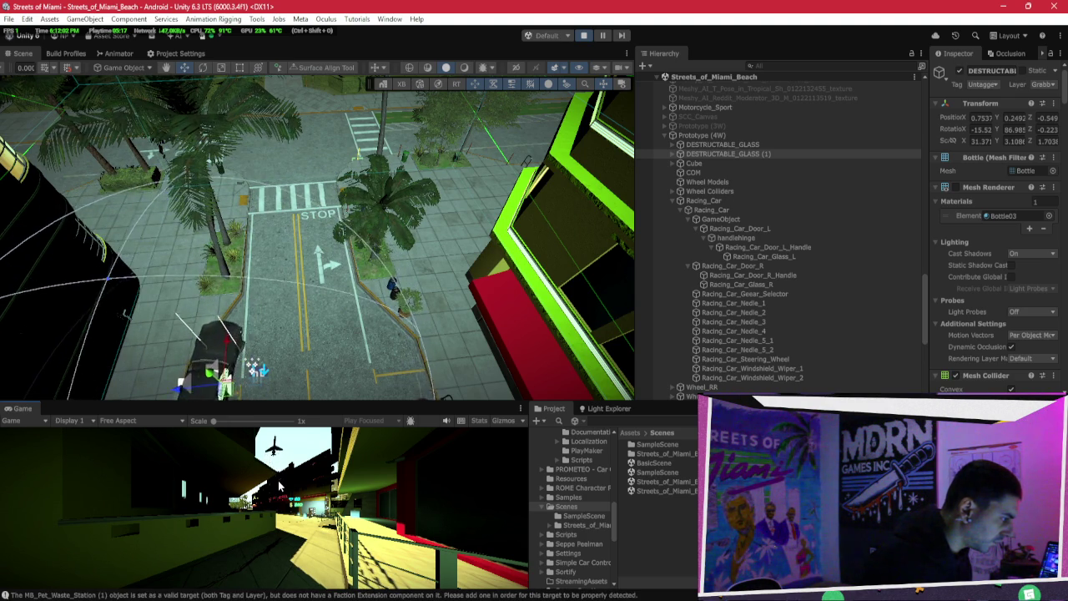
Step: Frame the car with F, orbit over the palm trees, and enter Play mode
mouse_move(321, 237)
mouse_down()
mouse_move(331, 210)
mouse_move(332, 470)
mouse_up()
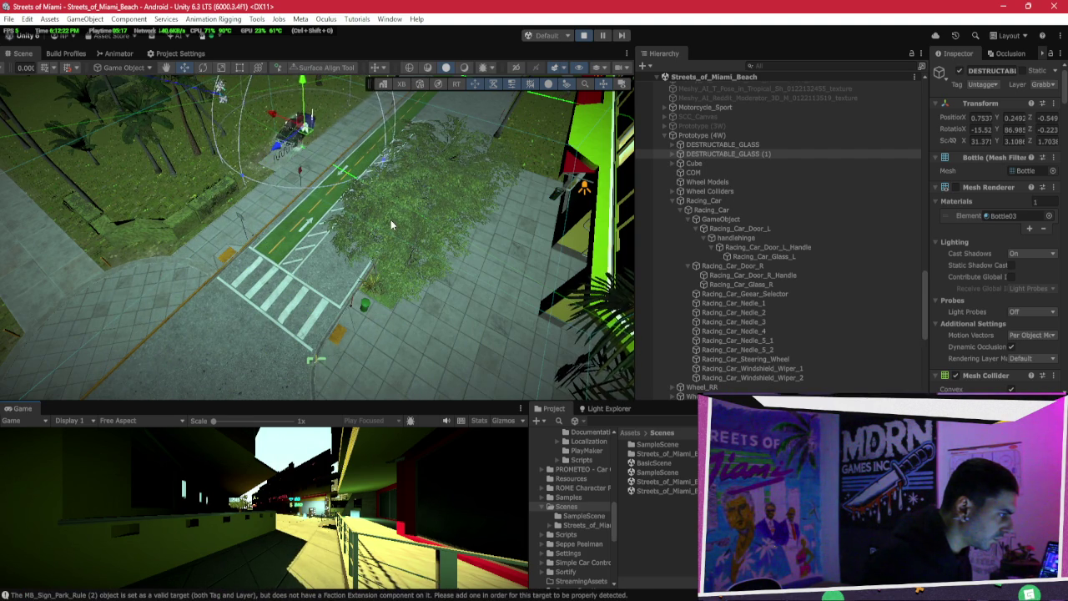
key(f)
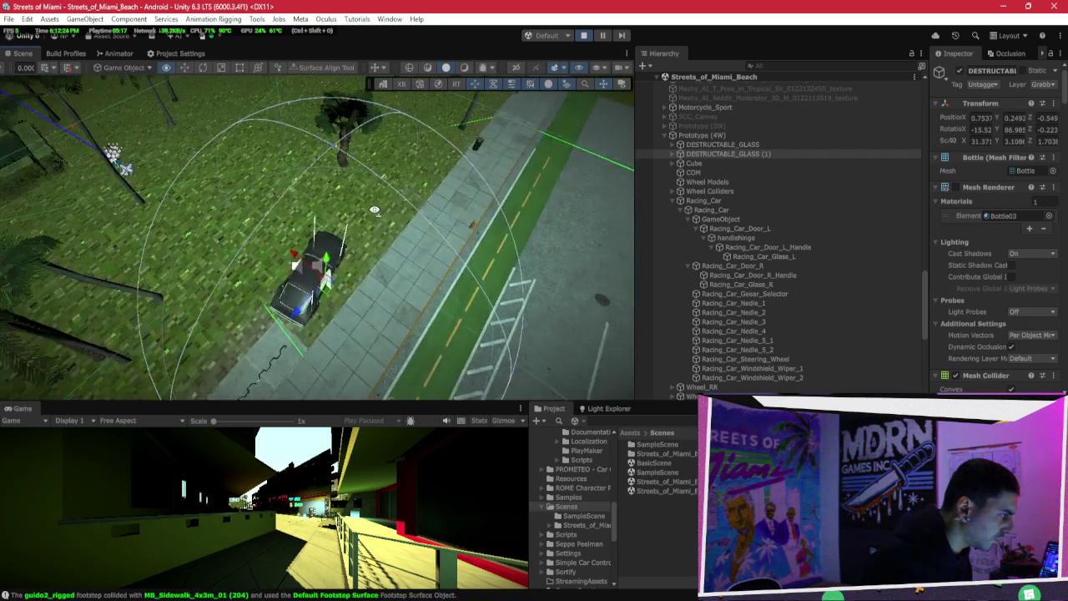
scroll(375, 211, down, 5)
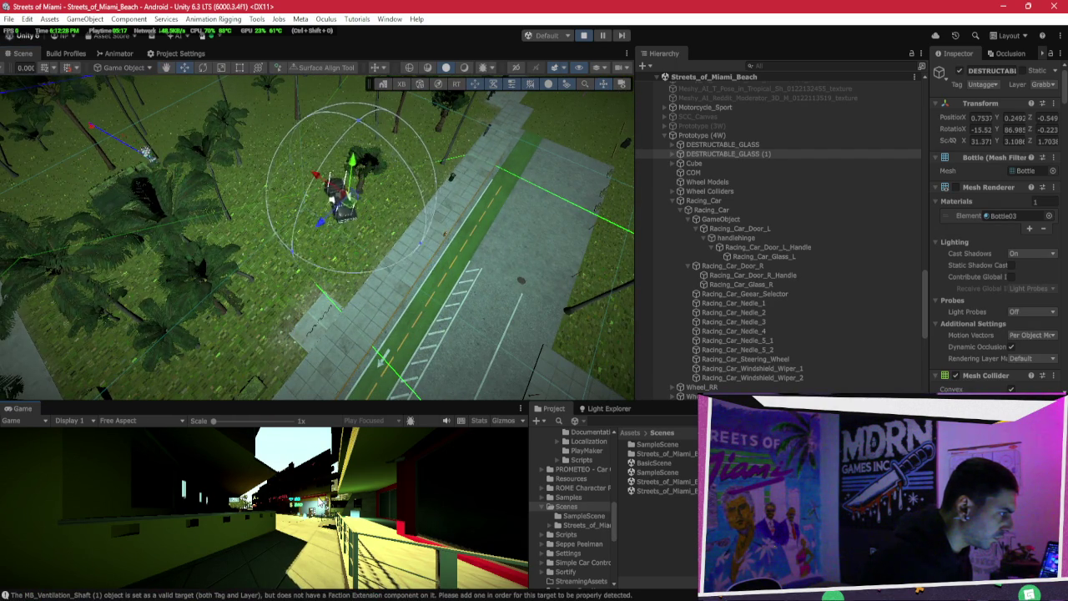
mouse_move(212, 288)
mouse_down()
mouse_move(204, 308)
mouse_move(314, 429)
mouse_up()
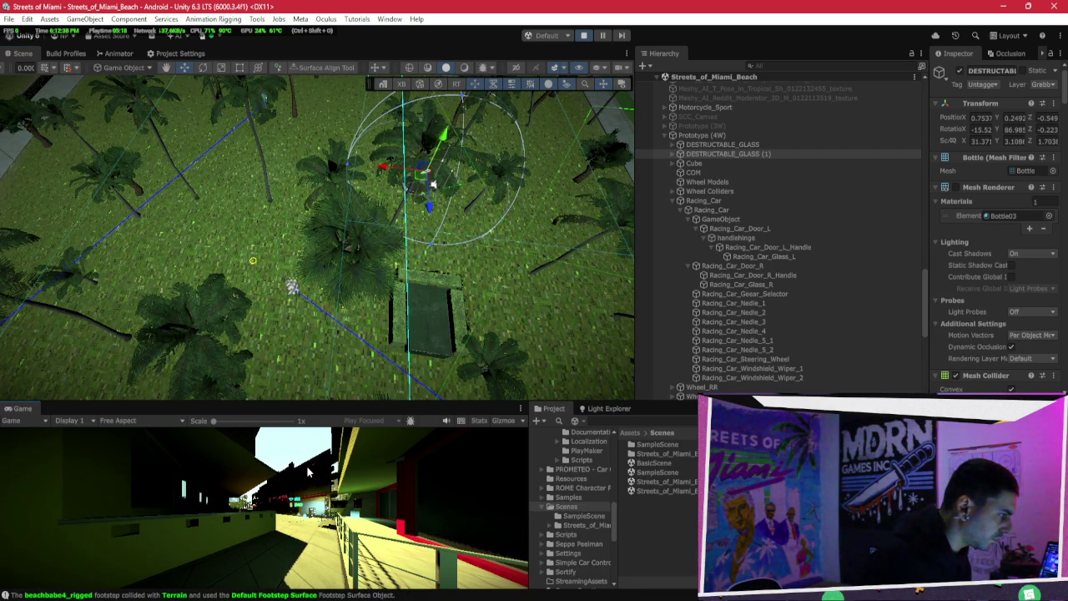
drag(275, 317, 233, 246)
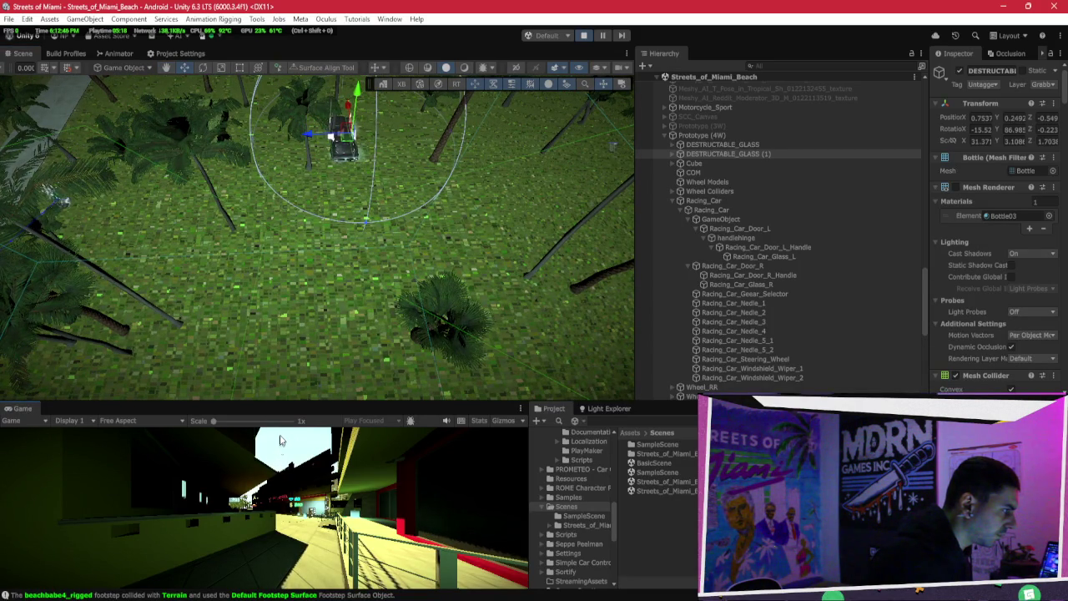
click(586, 36)
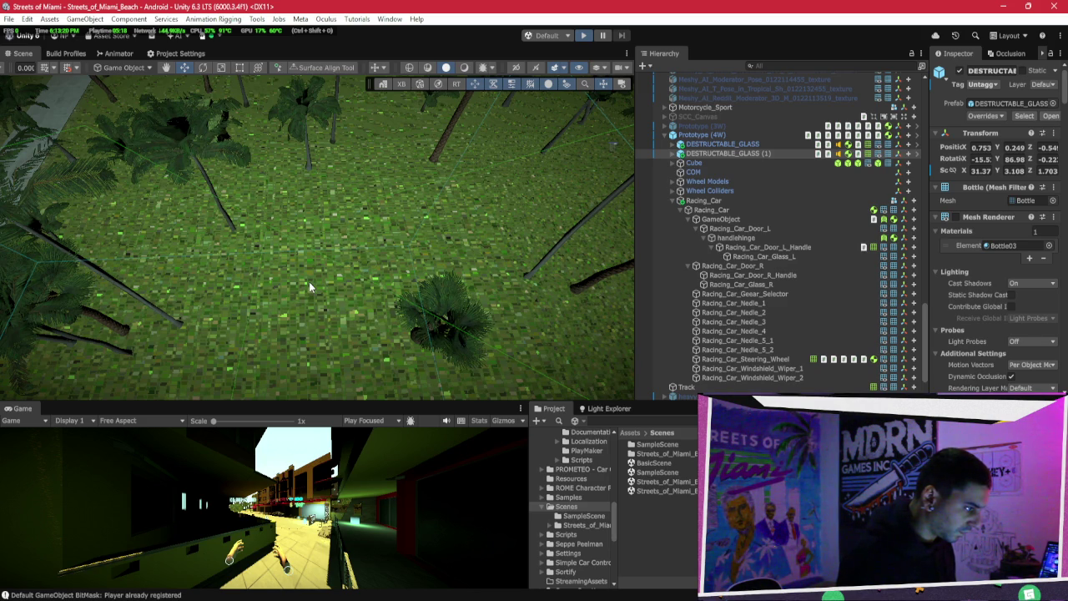
Step: Exit Play mode and swing the Scene camera overhead, tilting toward the street and car
key(ctrl+p)
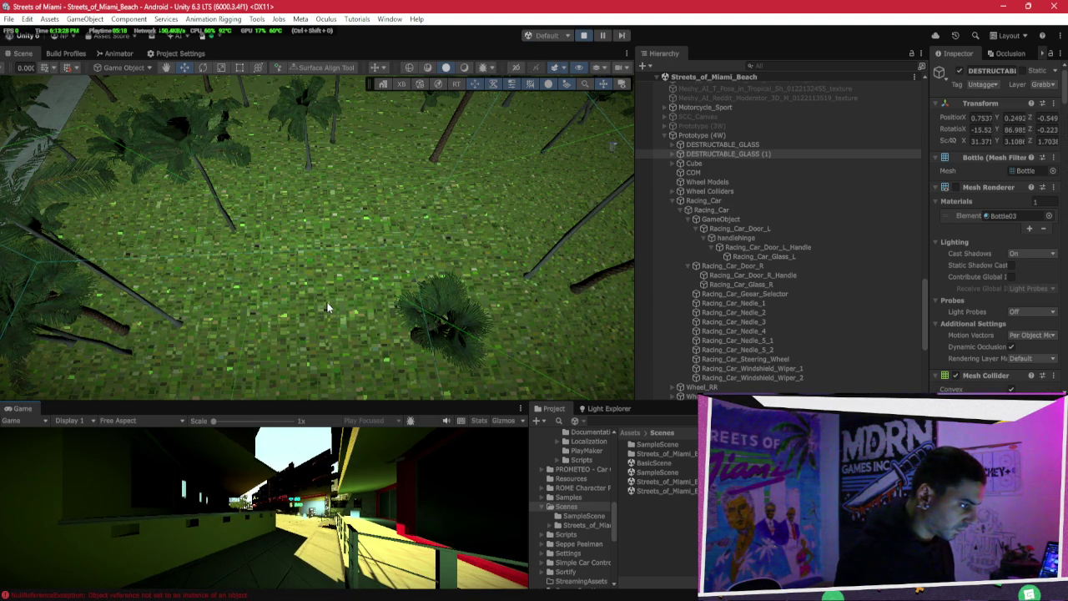
mouse_move(433, 315)
mouse_down()
mouse_move(125, 285)
mouse_move(467, 370)
mouse_move(518, 365)
mouse_move(450, 392)
mouse_up()
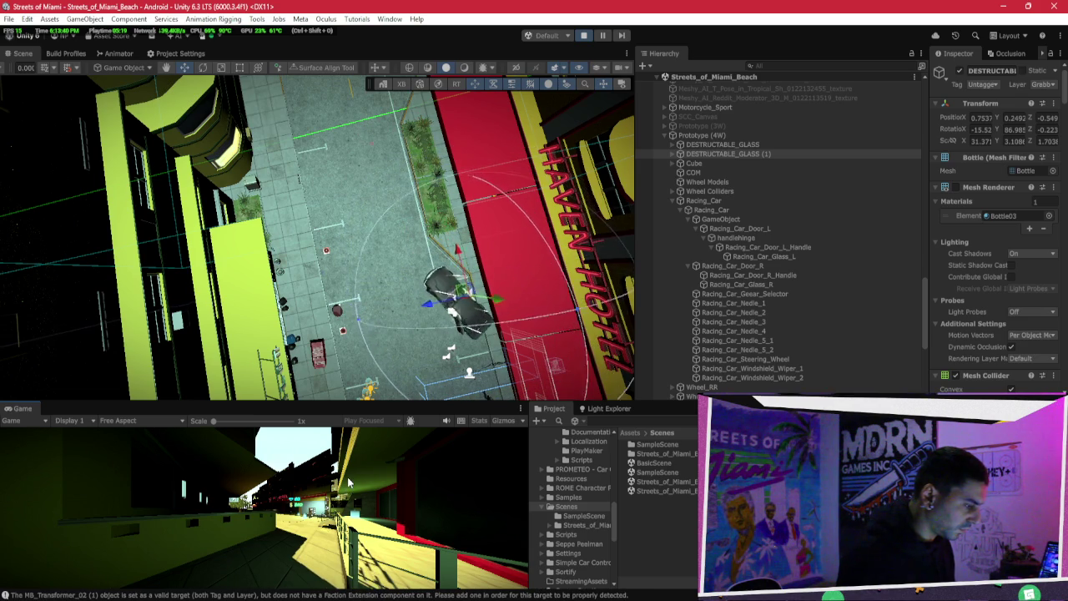
mouse_move(334, 292)
mouse_down()
mouse_move(334, 192)
mouse_move(347, 176)
mouse_move(246, 188)
mouse_up()
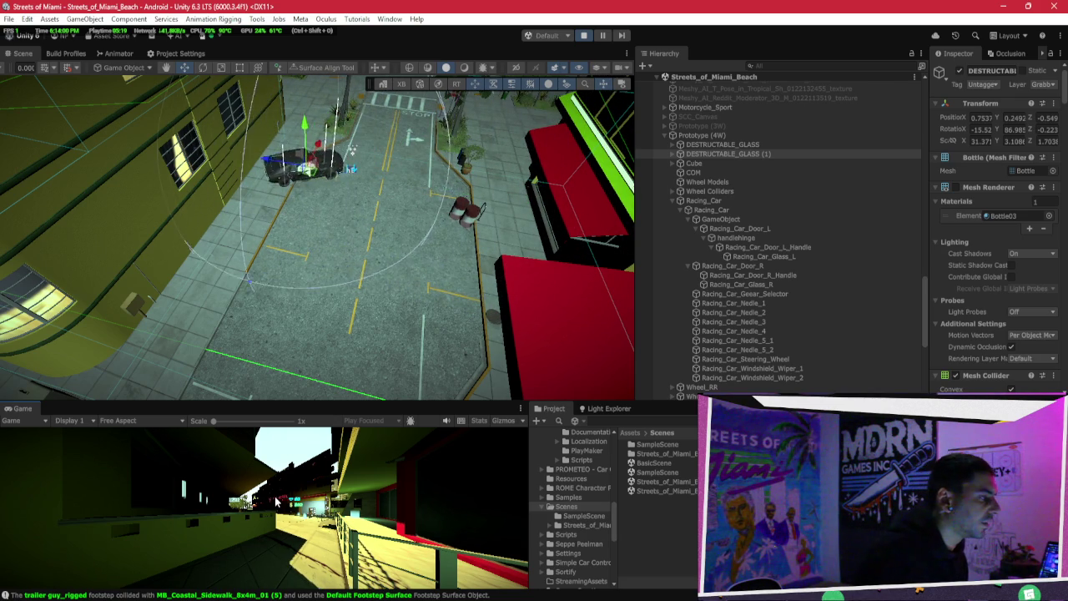
mouse_move(354, 385)
mouse_down()
mouse_move(506, 255)
mouse_move(682, 326)
mouse_up()
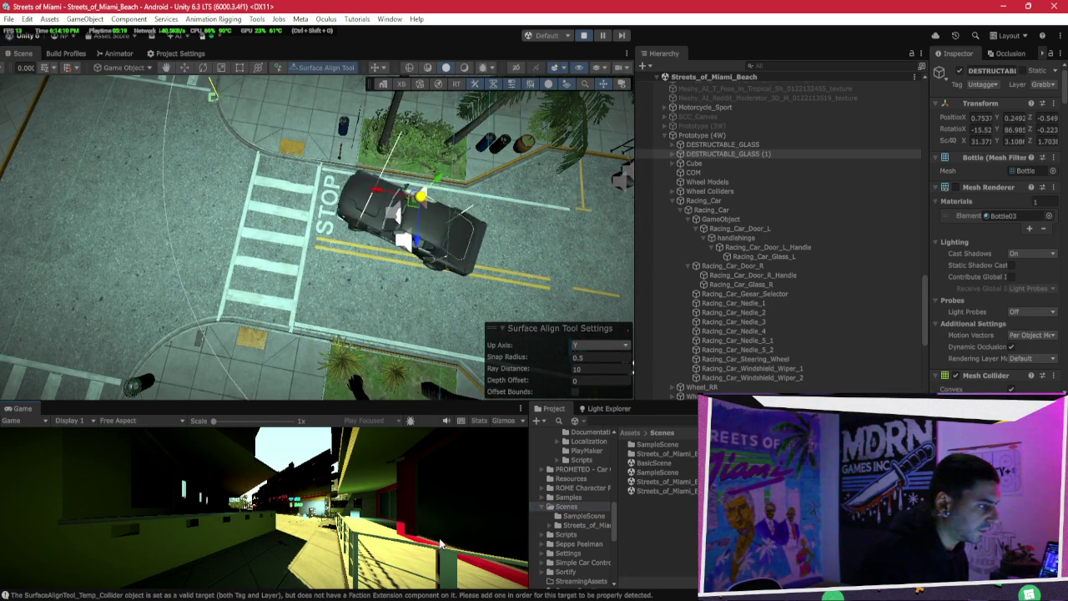
drag(334, 200, 355, 159)
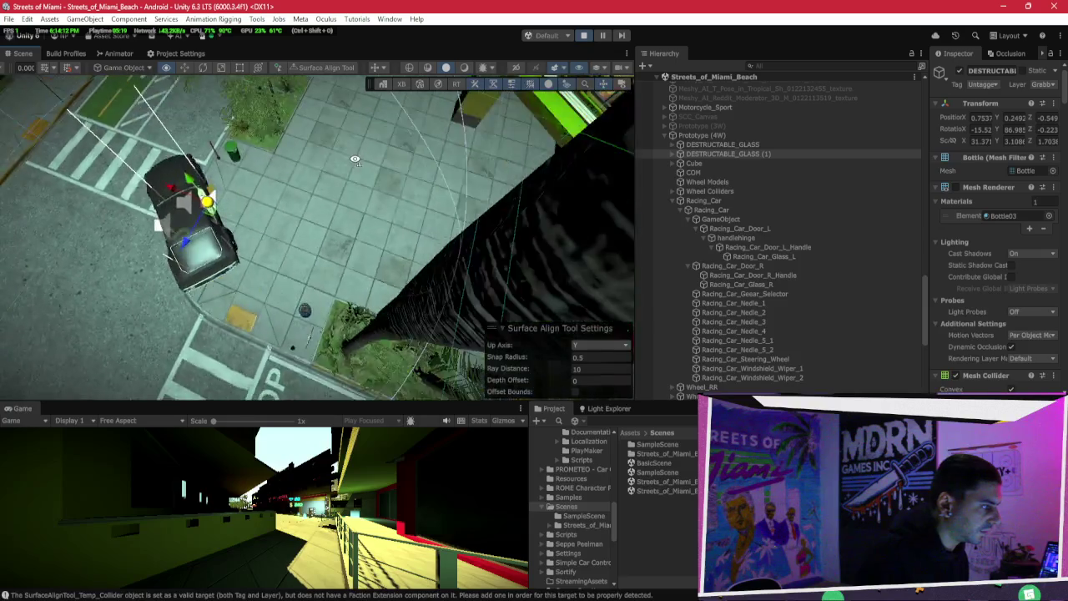
Step: Zoom and re-angle the view onto the crosswalk, road and palm trees around the car
scroll(355, 150, down, 5)
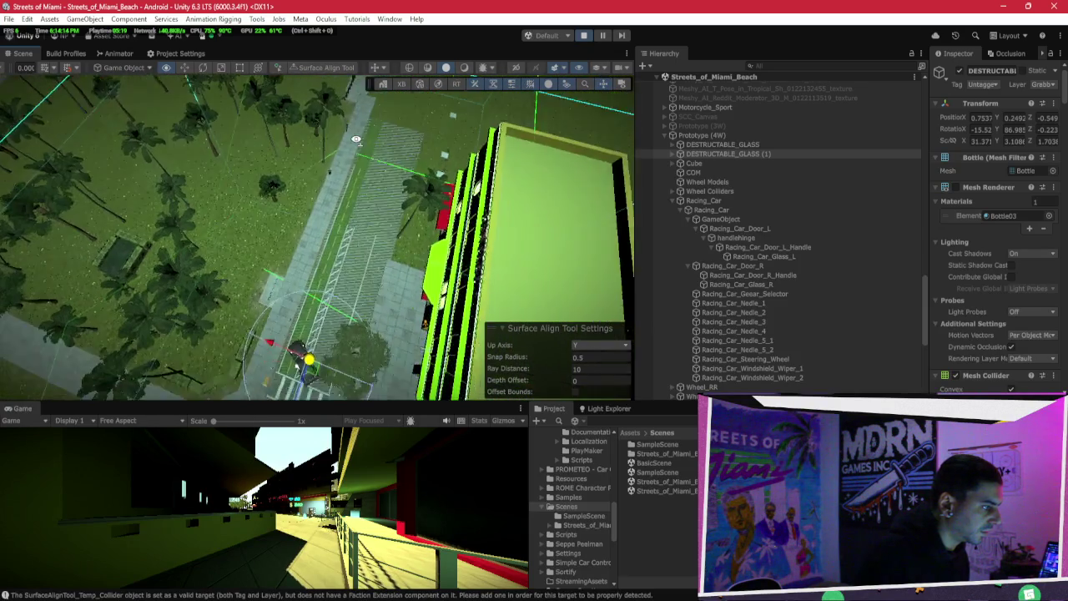
scroll(355, 139, down, 6)
drag(497, 202, 480, 176)
mouse_move(174, 162)
mouse_down()
mouse_move(322, 182)
mouse_move(377, 433)
mouse_move(352, 503)
mouse_up()
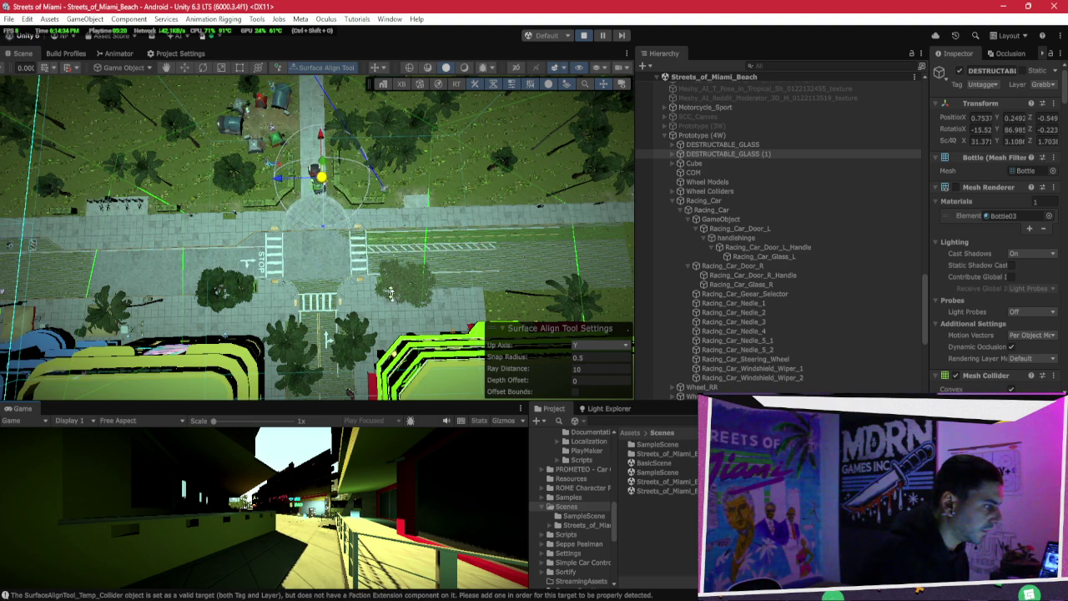
scroll(389, 292, down, 5)
scroll(364, 252, up, 5)
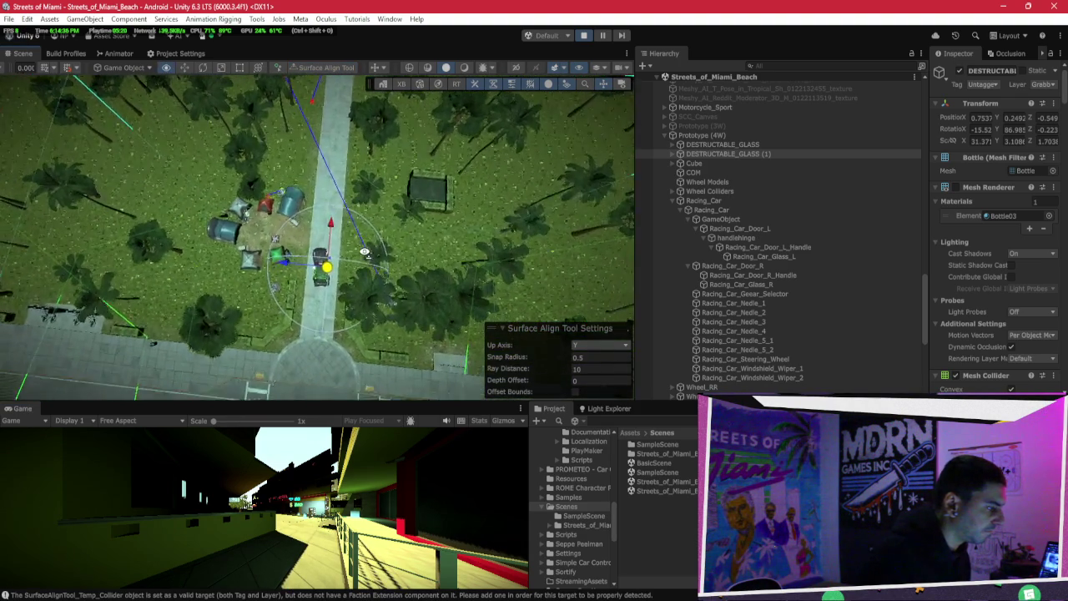
scroll(365, 252, up, 3)
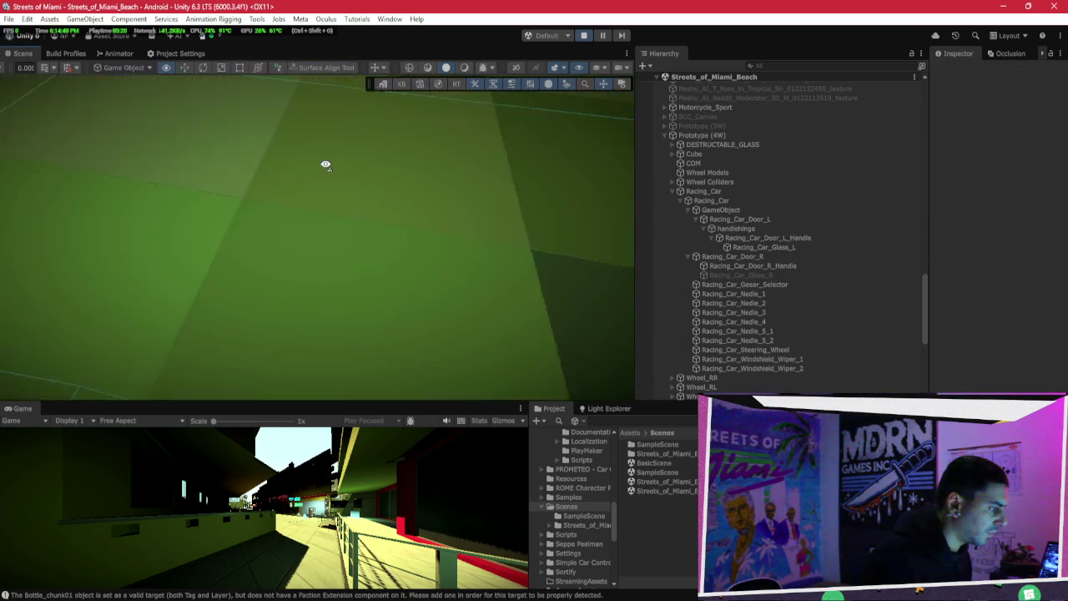
Step: Pan across the park path, frame the selected object, and select beachbabe4_rigged
scroll(326, 164, up, 3)
scroll(316, 190, down, 5)
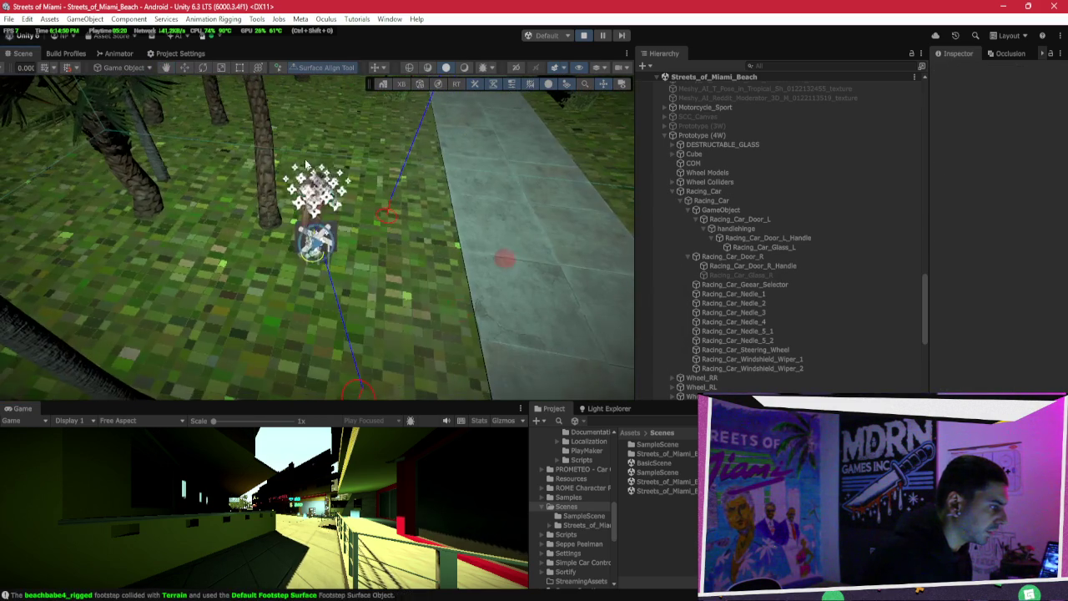
scroll(325, 292, down, 3)
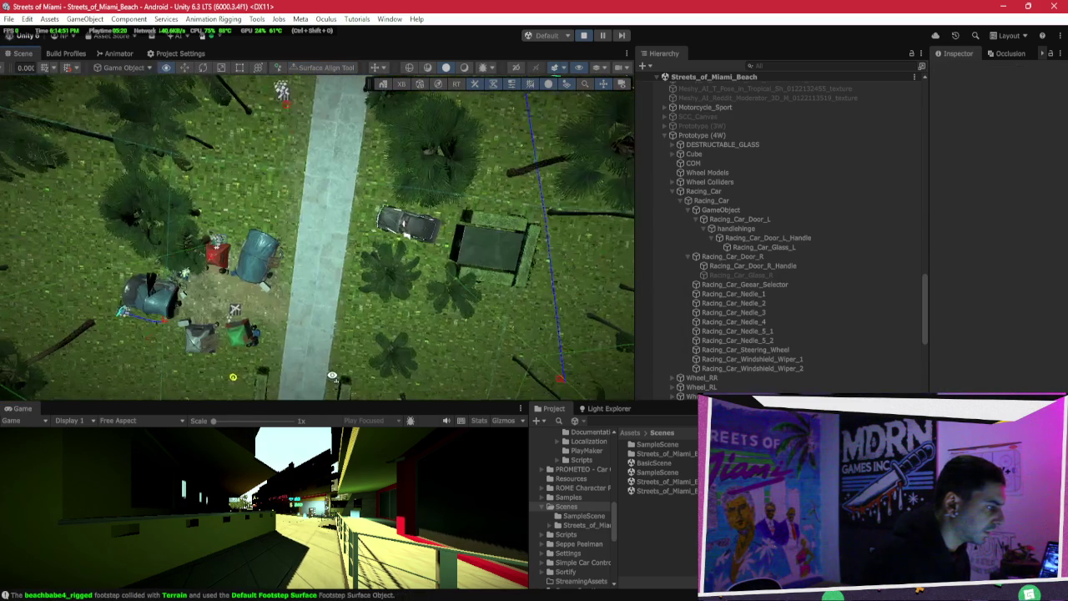
drag(332, 375, 315, 438)
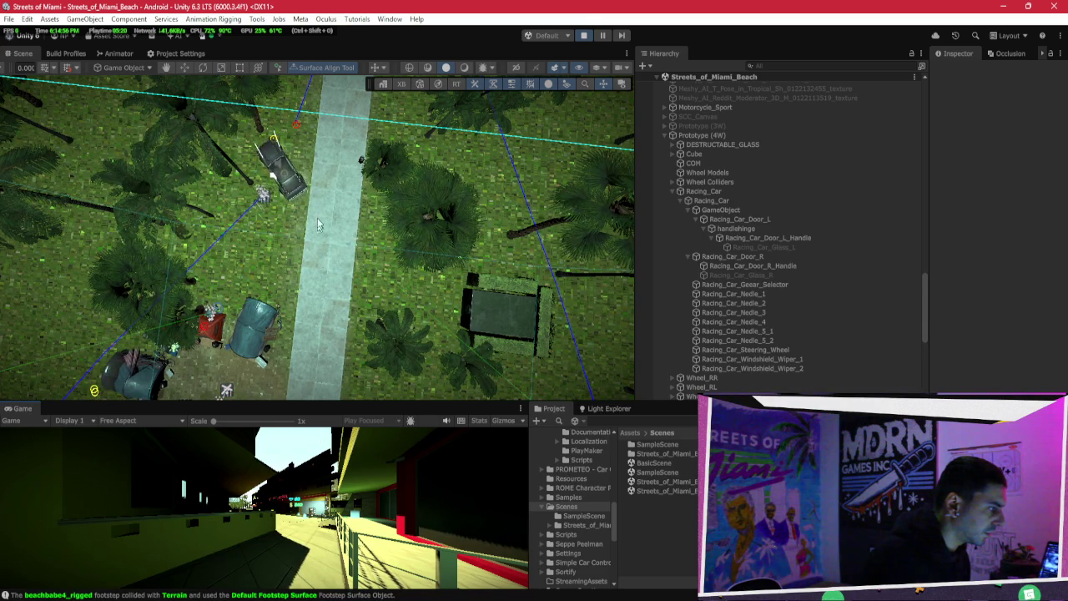
key(f)
click(292, 229)
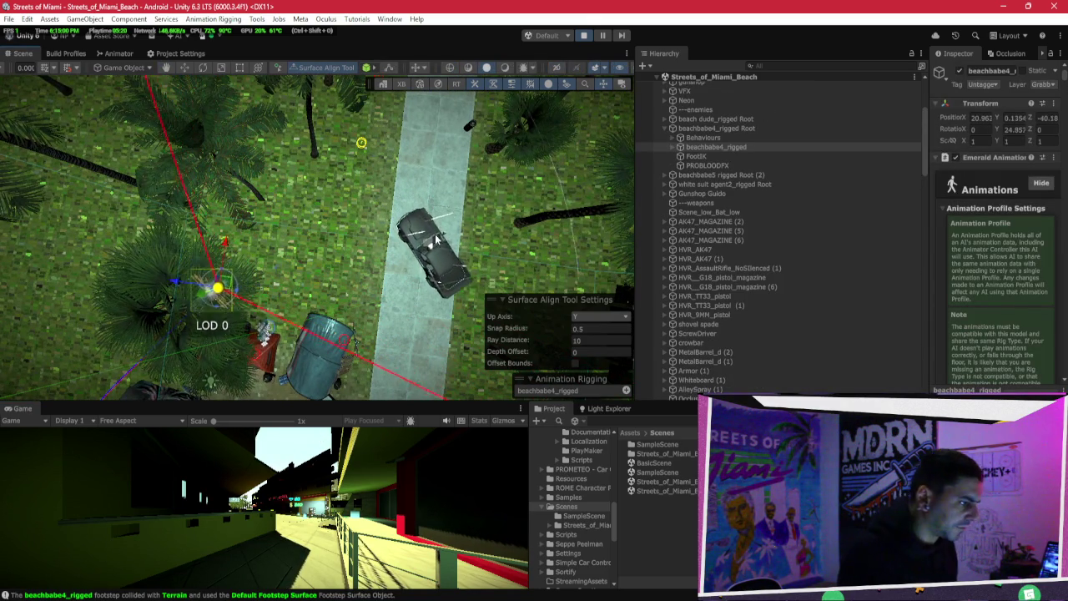
Step: Tick the second Player layer in Collision Layers on beachbabe4_rigged's Puppet behaviour
drag(929, 193, 816, 193)
scroll(877, 279, down, 5)
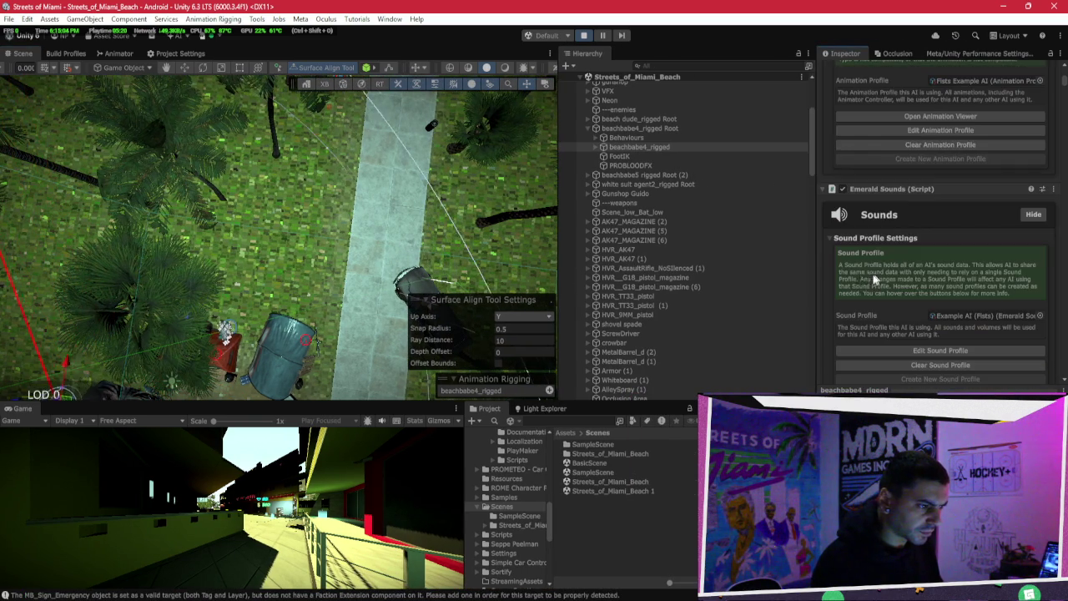
click(604, 138)
click(624, 146)
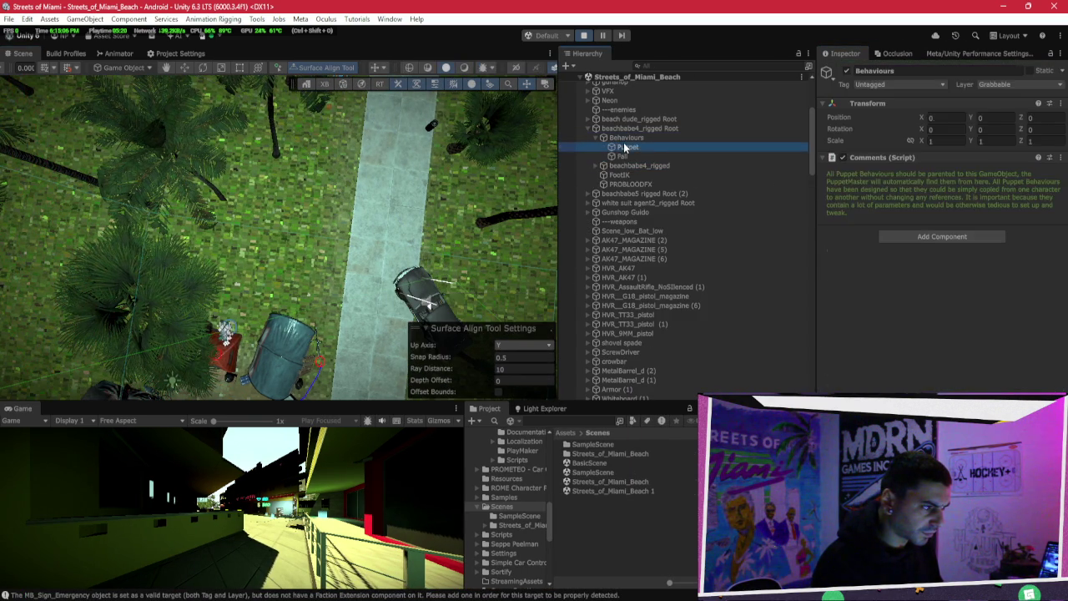
click(935, 230)
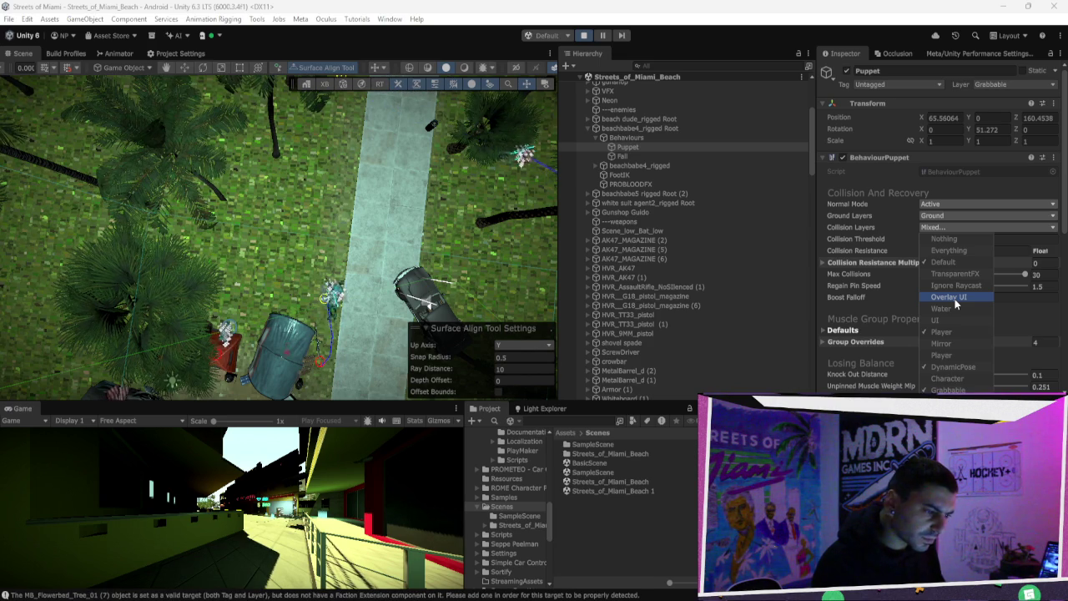
click(421, 293)
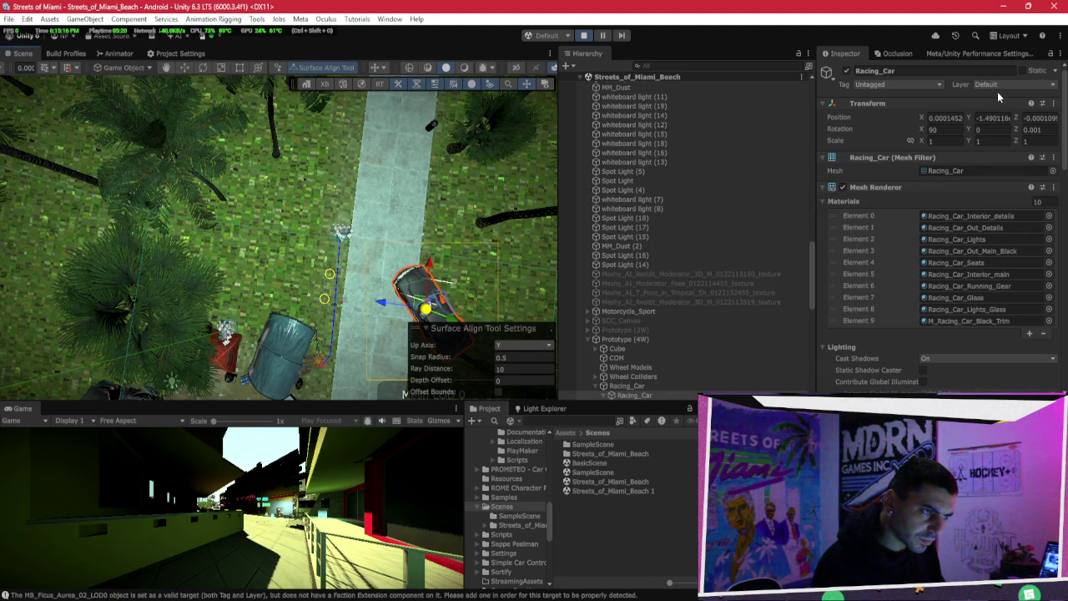
key(ctrl+z)
click(948, 226)
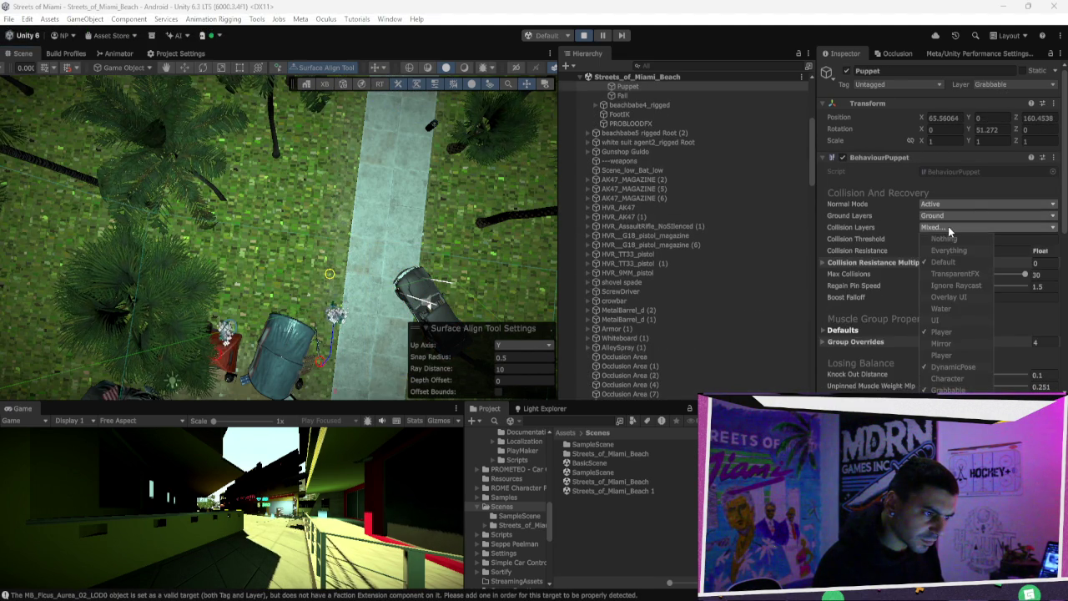
click(943, 356)
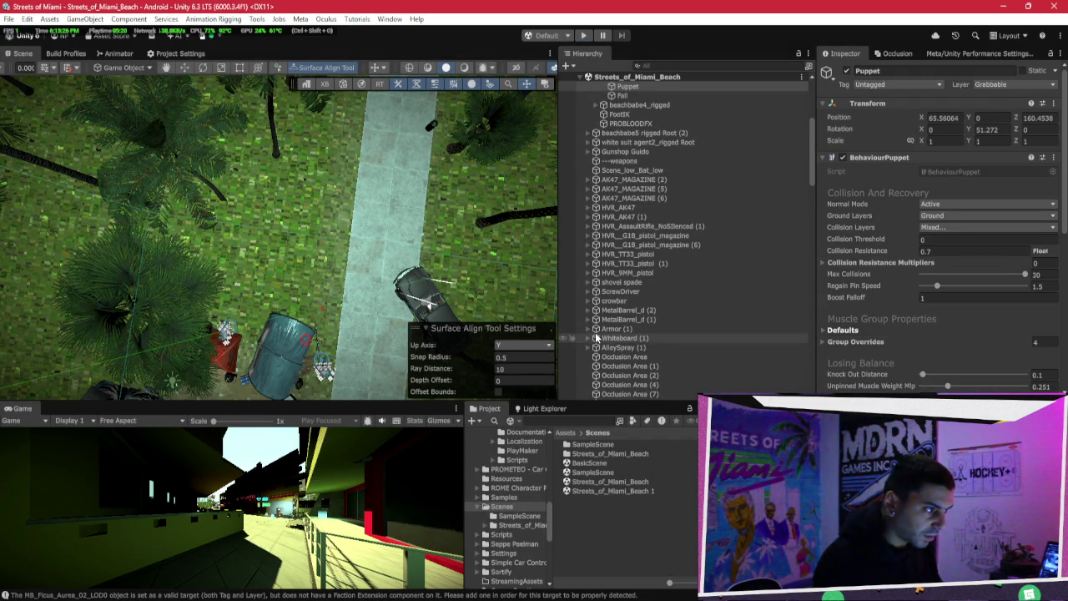
click(701, 65)
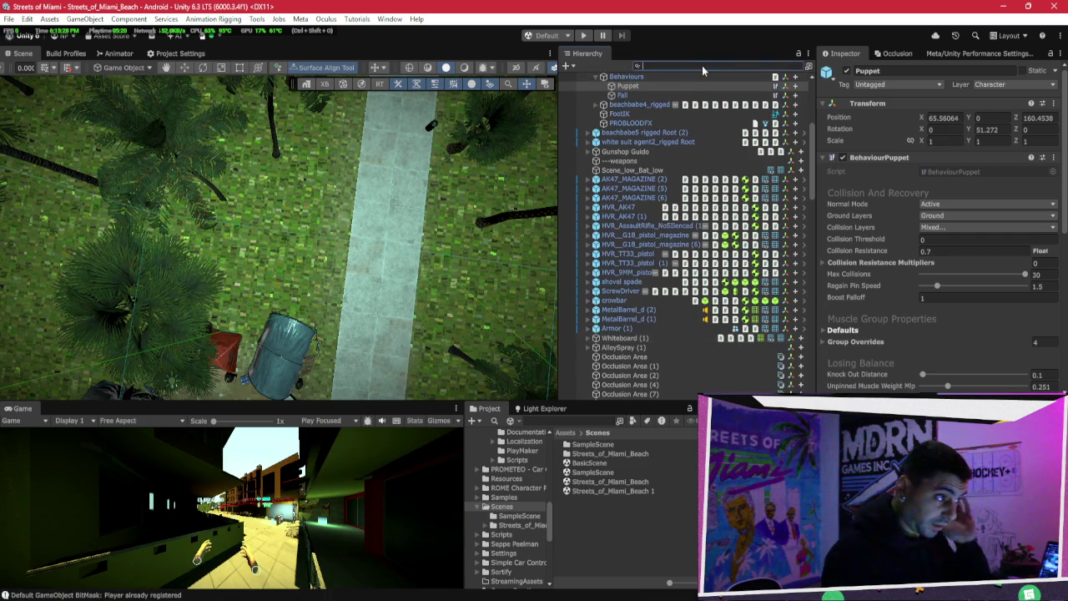
Step: Search 'pu' in the Hierarchy, select all 16 Puppets and add the second Player collision layer
text(puppet)
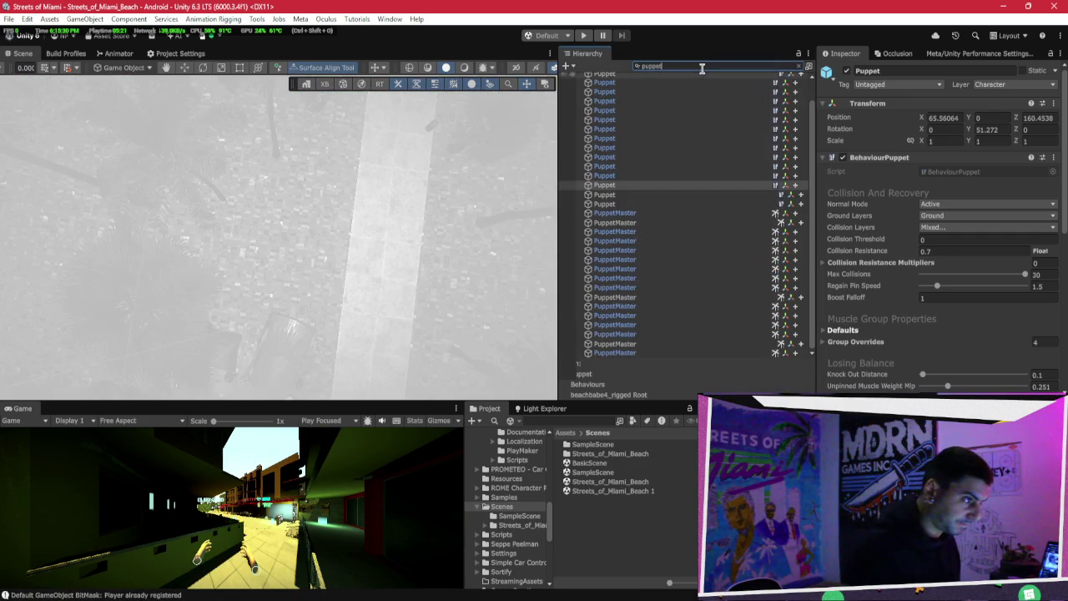
click(631, 226)
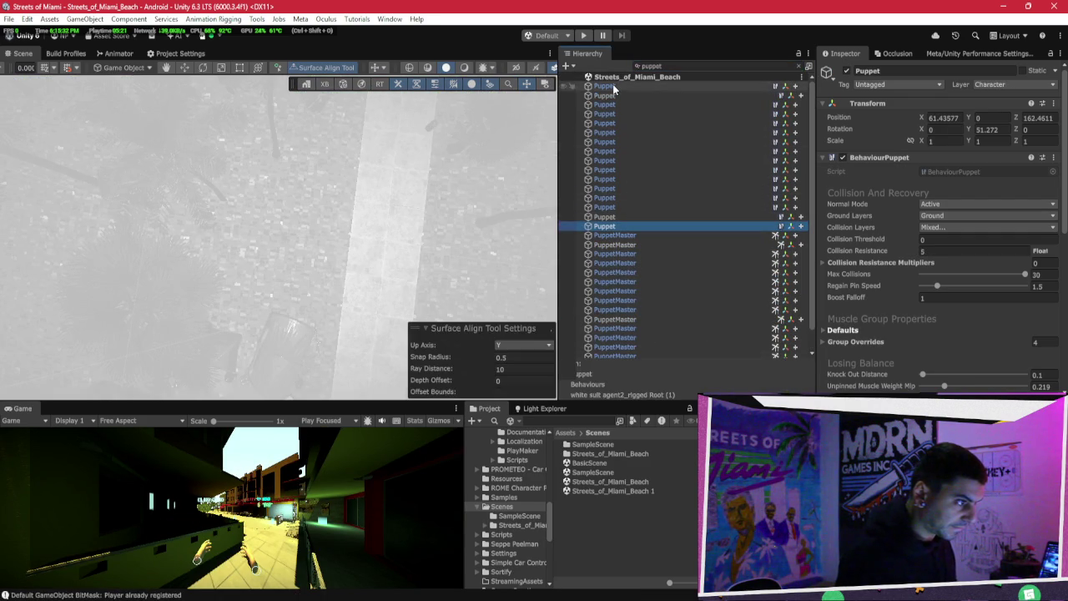
shift+click(629, 87)
click(971, 227)
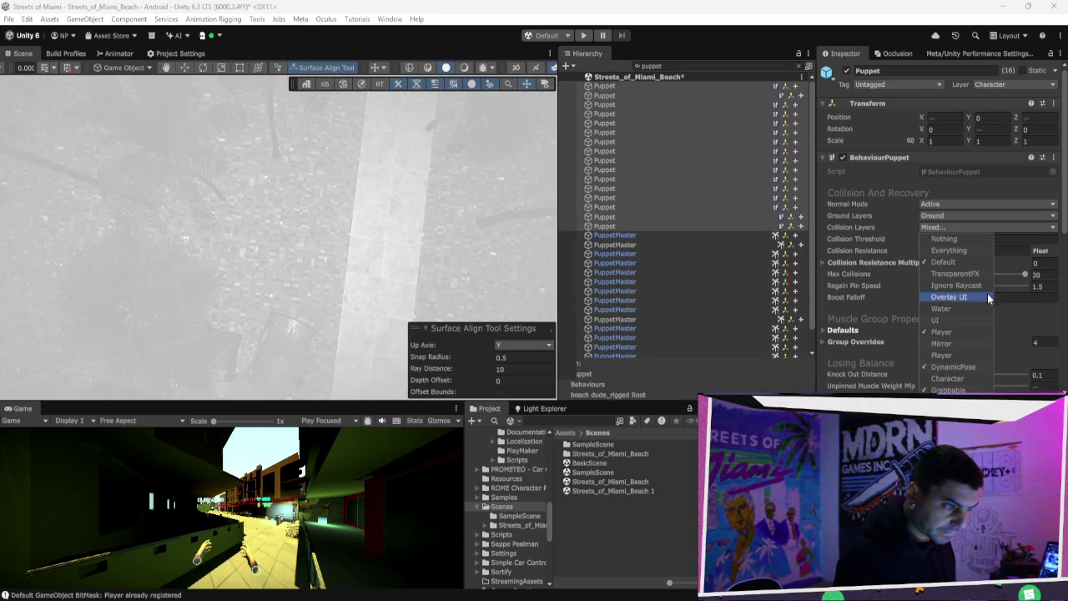
click(942, 354)
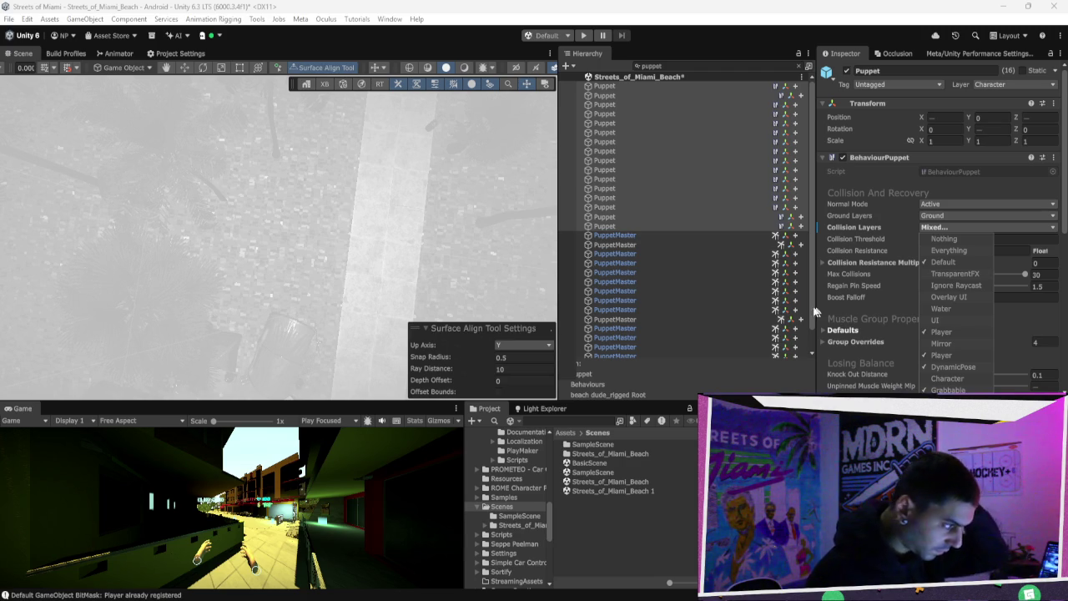
click(333, 203)
mouse_move(318, 224)
mouse_down()
mouse_move(249, 247)
mouse_move(647, 115)
mouse_move(620, 132)
mouse_up()
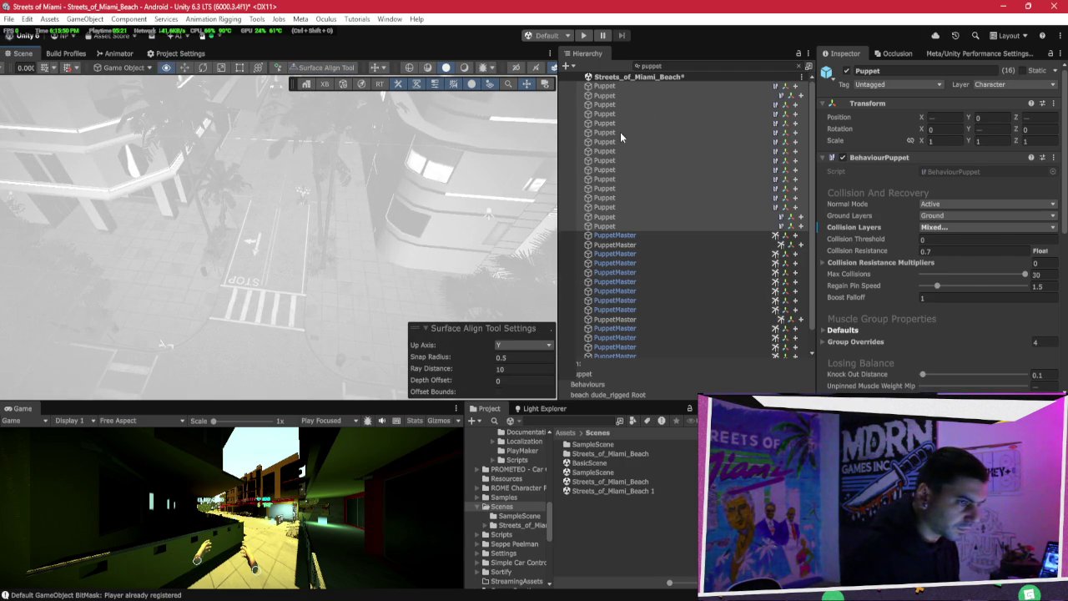
Step: Narrow the selection to a single Puppet and clear the Hierarchy search
click(1013, 85)
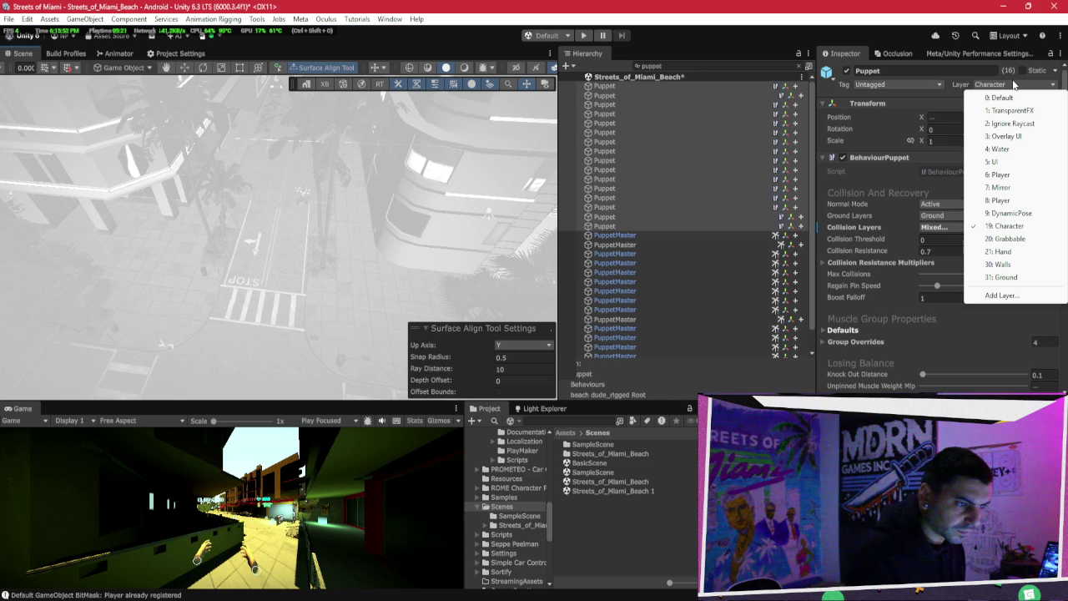
click(642, 160)
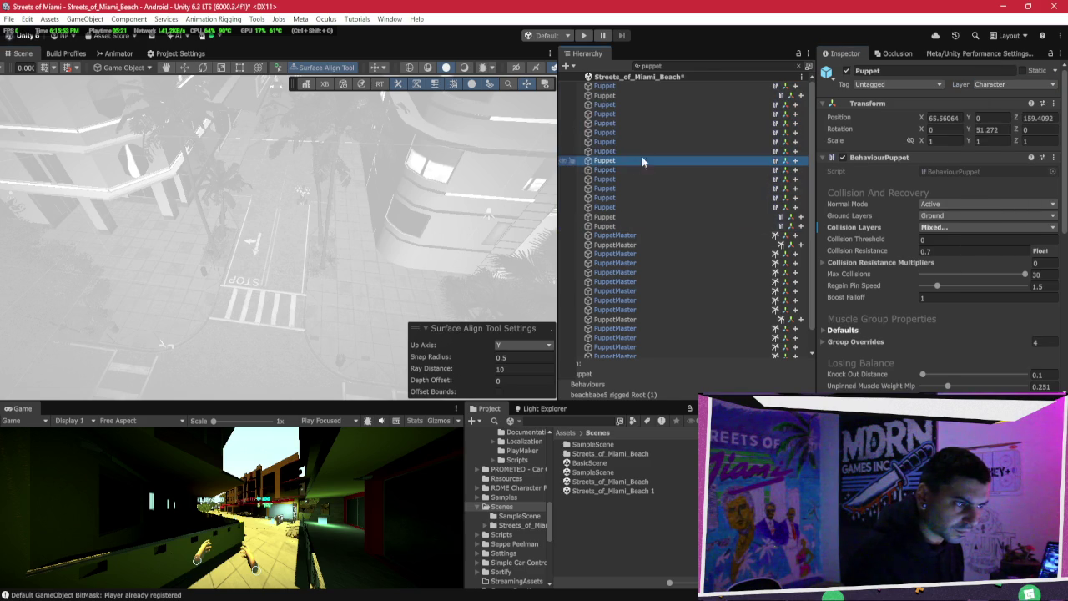
click(800, 66)
click(860, 85)
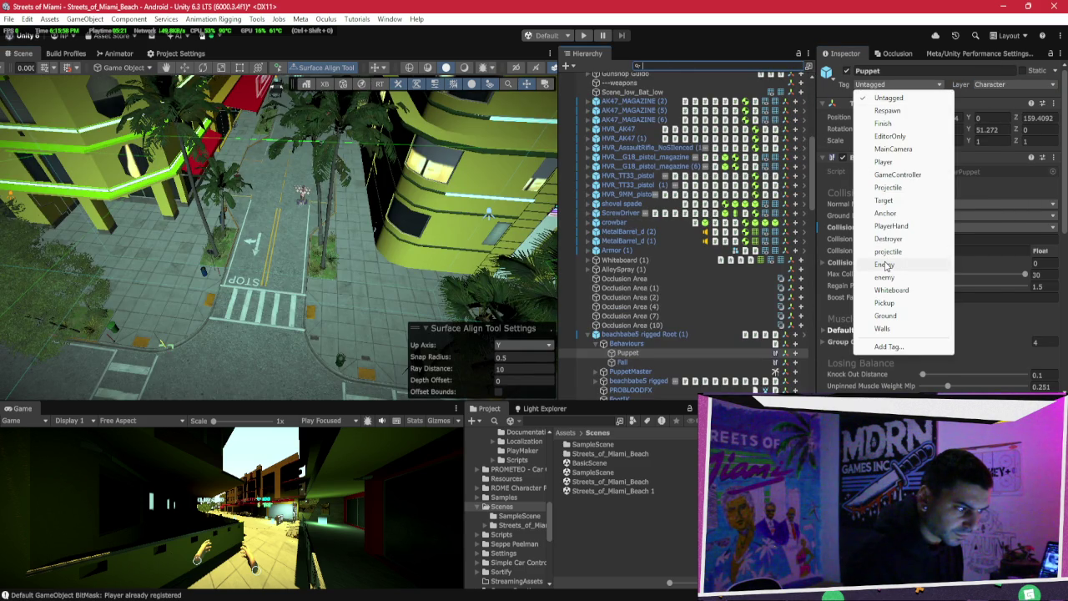
Step: Select the beachbabe5 rigged Root (1) character and filter the Hierarchy for 'root'
click(588, 334)
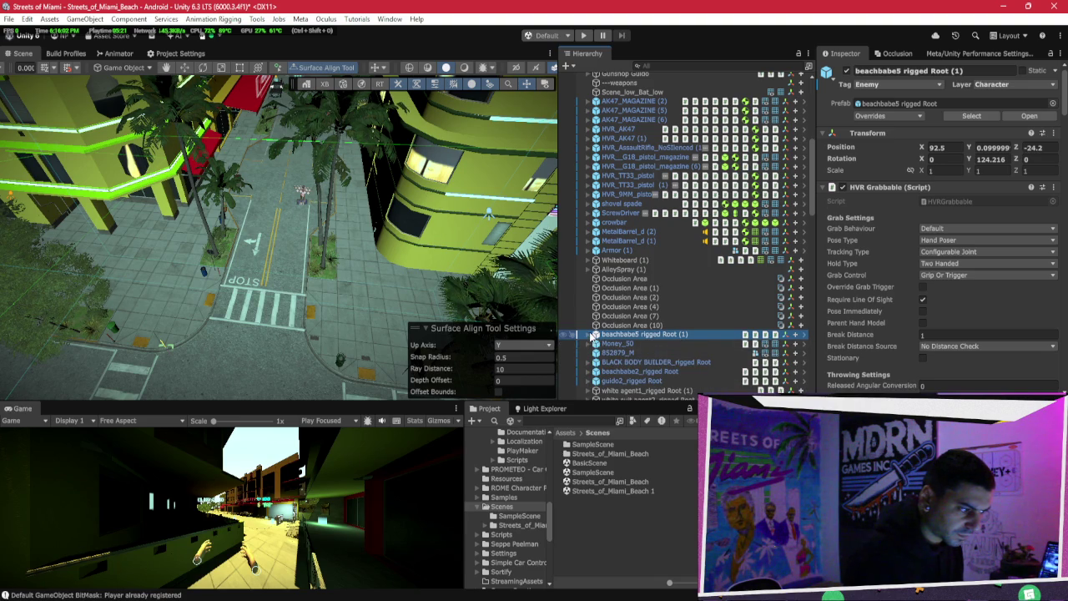
scroll(595, 328, down, 3)
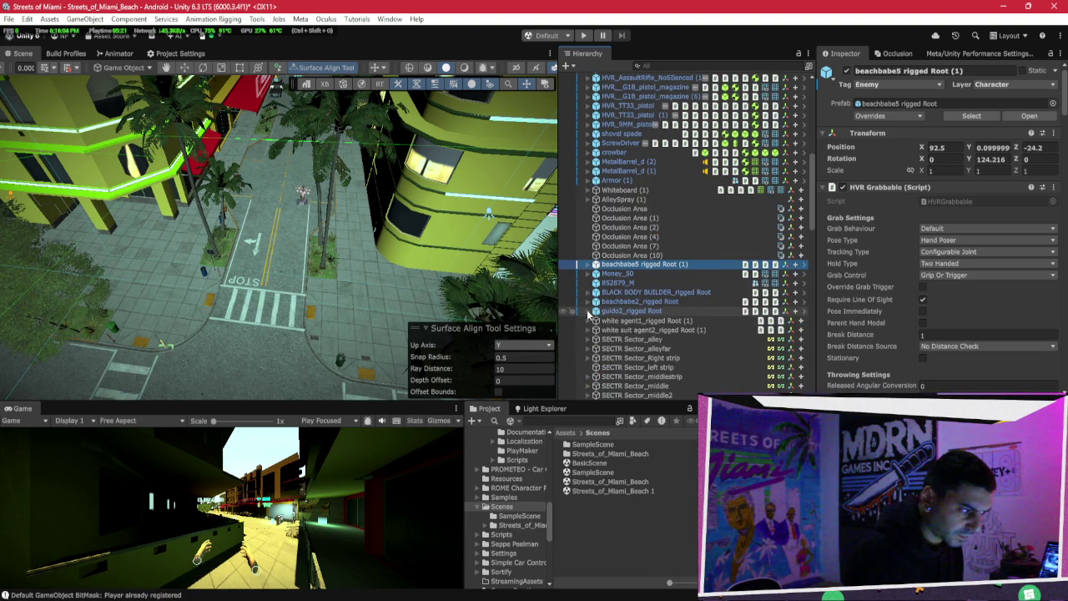
scroll(588, 312, down, 3)
click(688, 64)
text(root)
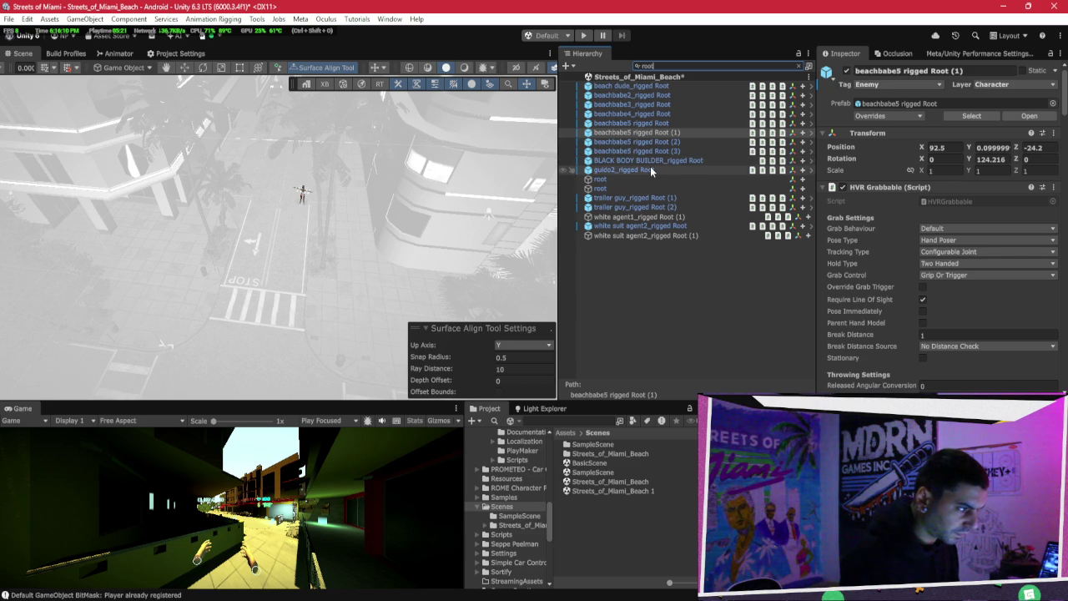
Step: Select all fifteen rigged Root entries, including white suit agent2 and the trailer guys, then clear the filter
click(652, 226)
ctrl+click(644, 207)
ctrl+click(643, 199)
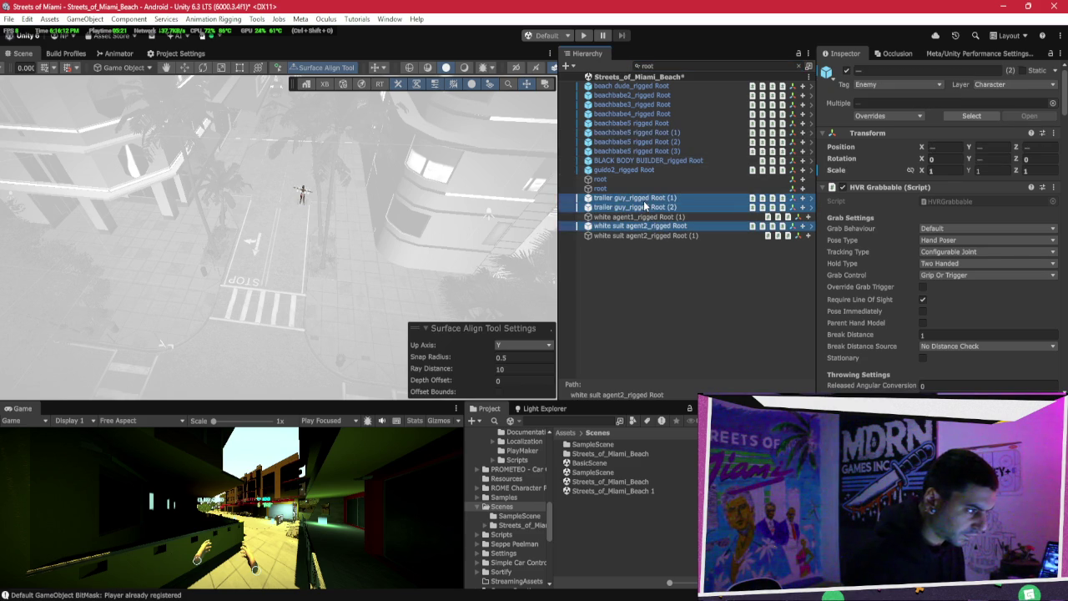
ctrl+click(642, 217)
ctrl+click(642, 236)
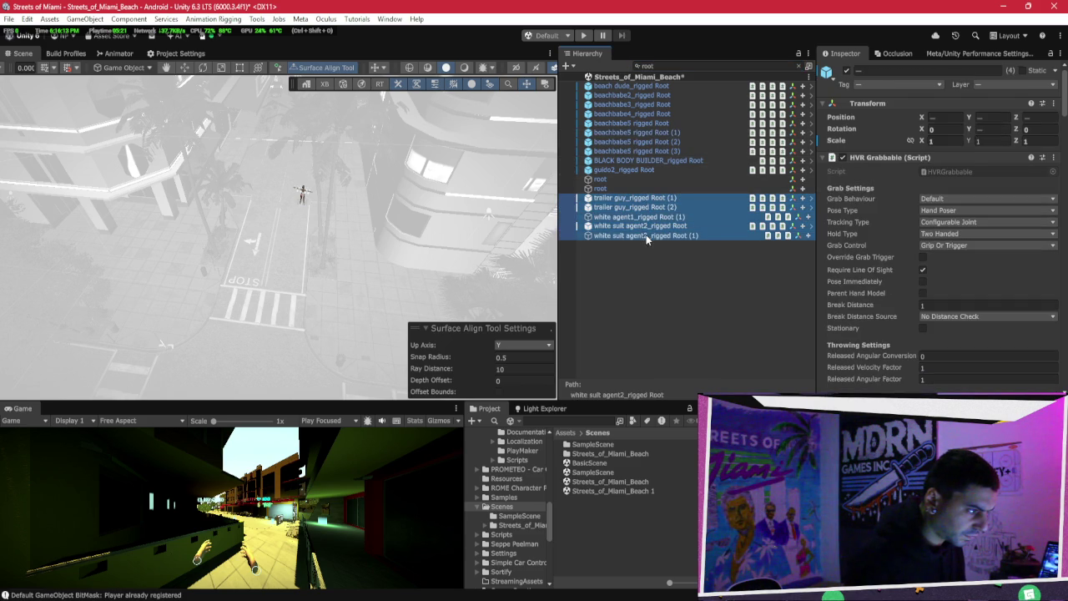
ctrl+click(625, 170)
shift+click(638, 87)
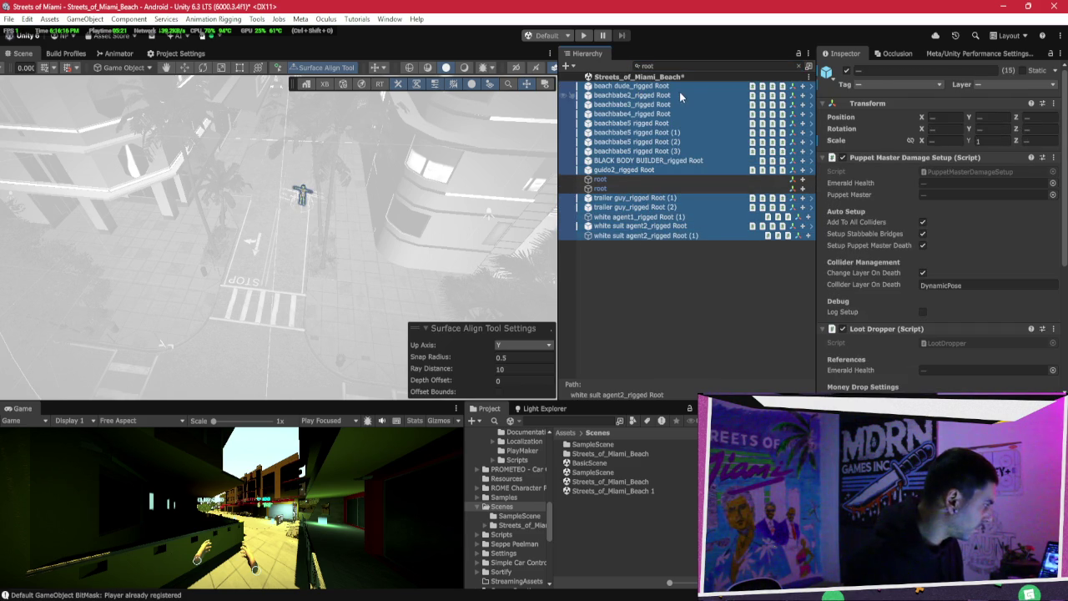
click(798, 66)
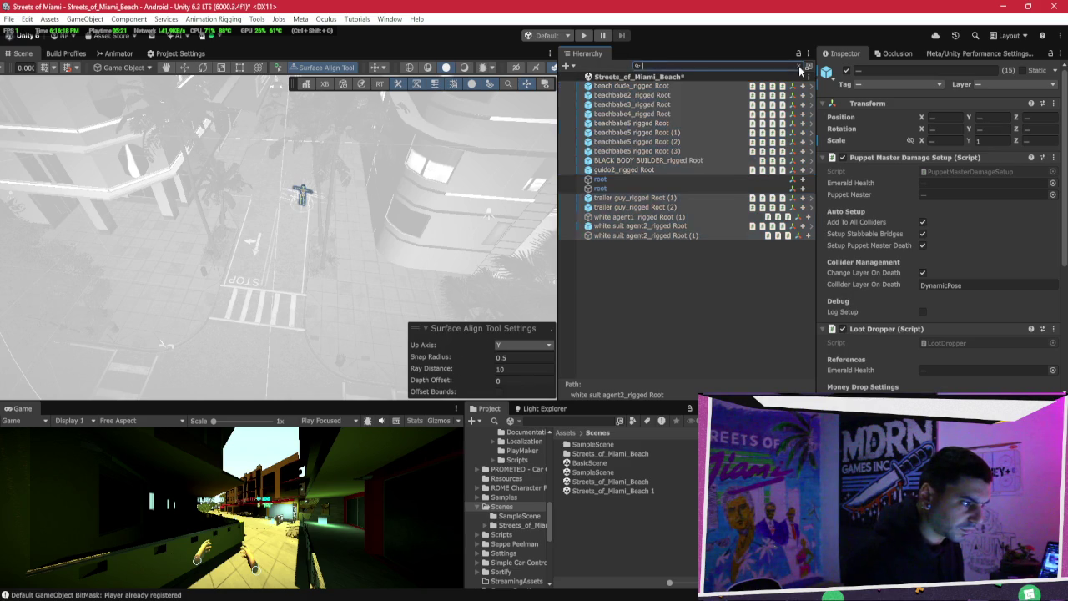
Step: Look through the Layer list without changing it and scroll the Inspector
scroll(731, 160, up, 5)
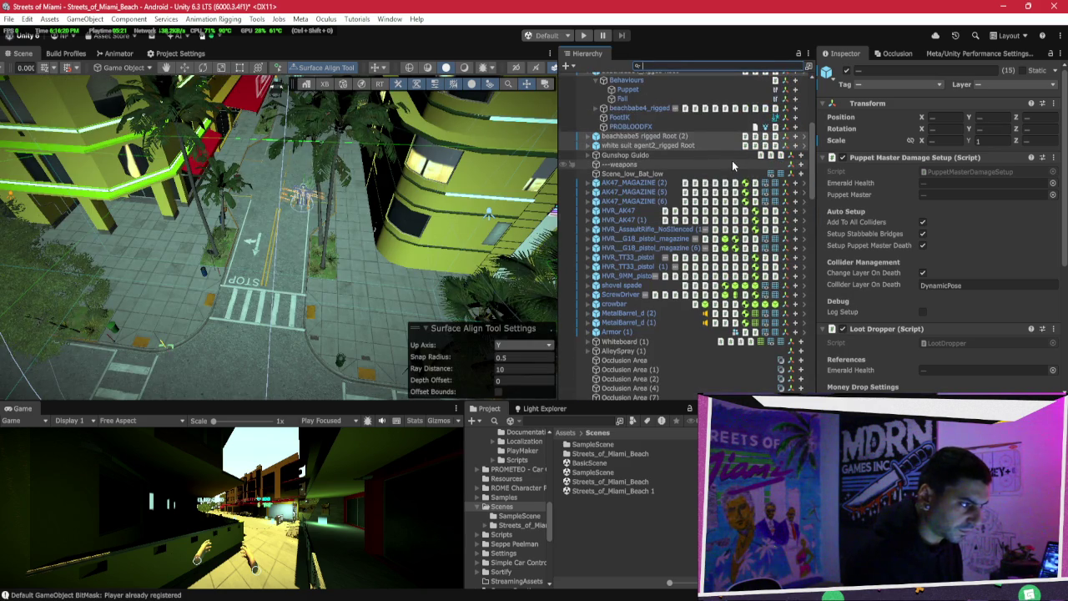
click(999, 84)
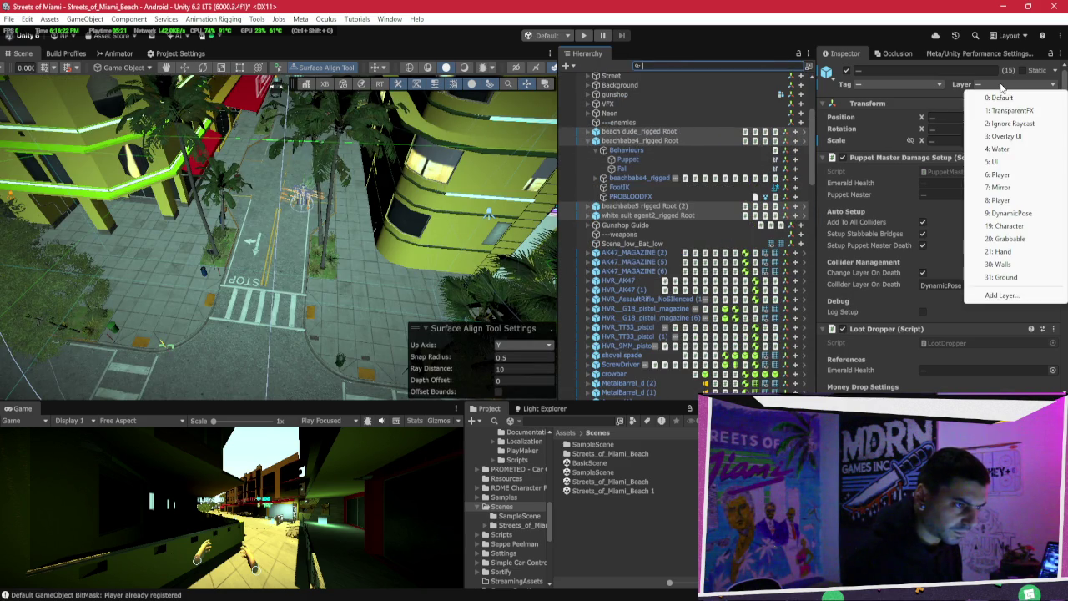
click(817, 133)
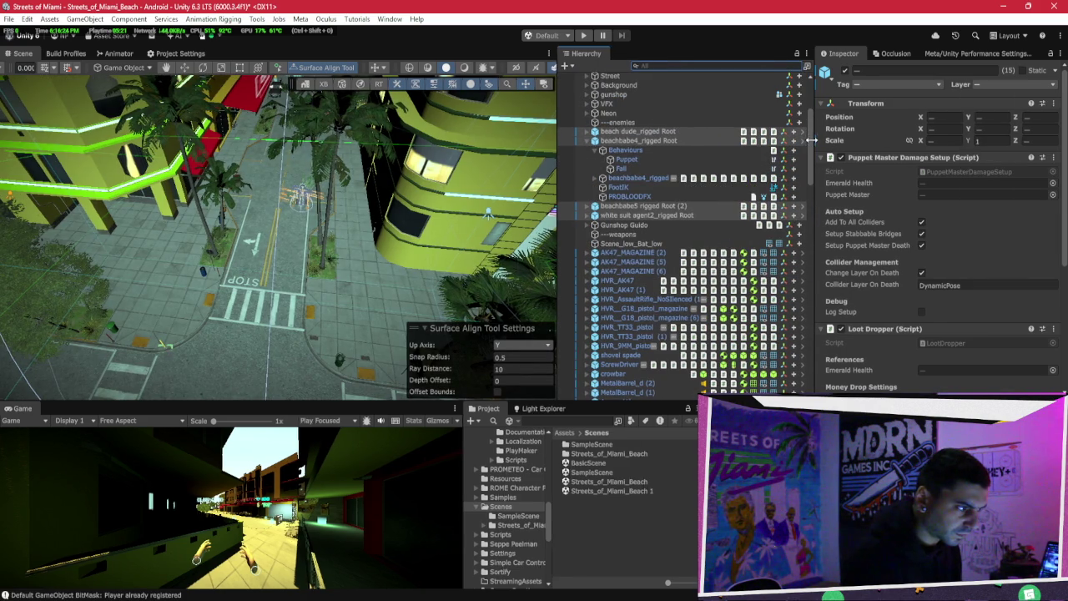
mouse_move(809, 140)
mouse_down()
mouse_move(801, 265)
mouse_move(769, 355)
mouse_move(777, 92)
mouse_move(771, 310)
mouse_up()
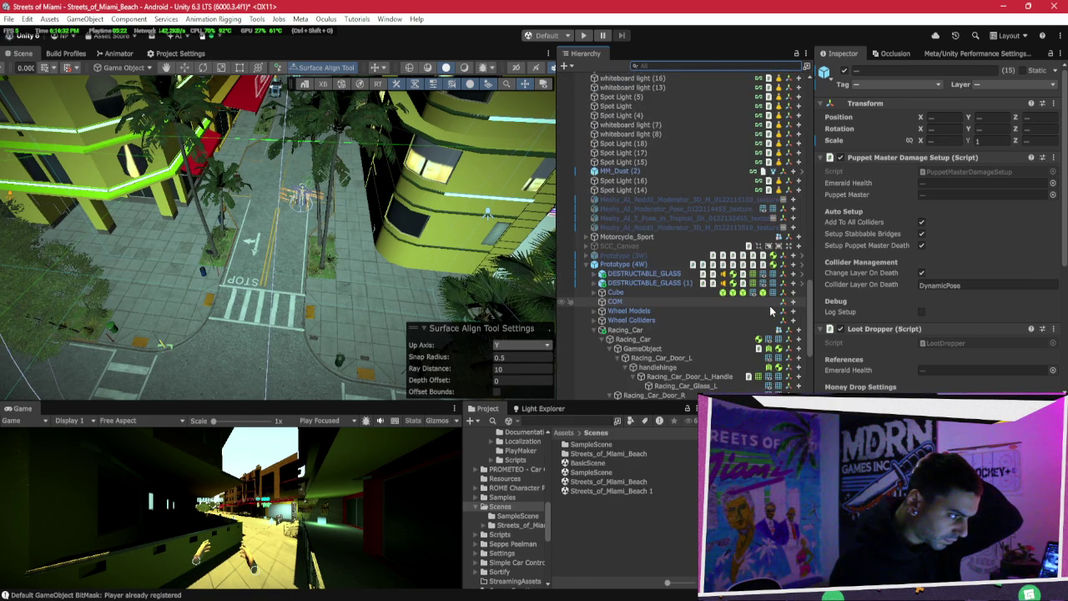
scroll(771, 311, down, 5)
scroll(779, 273, up, 10)
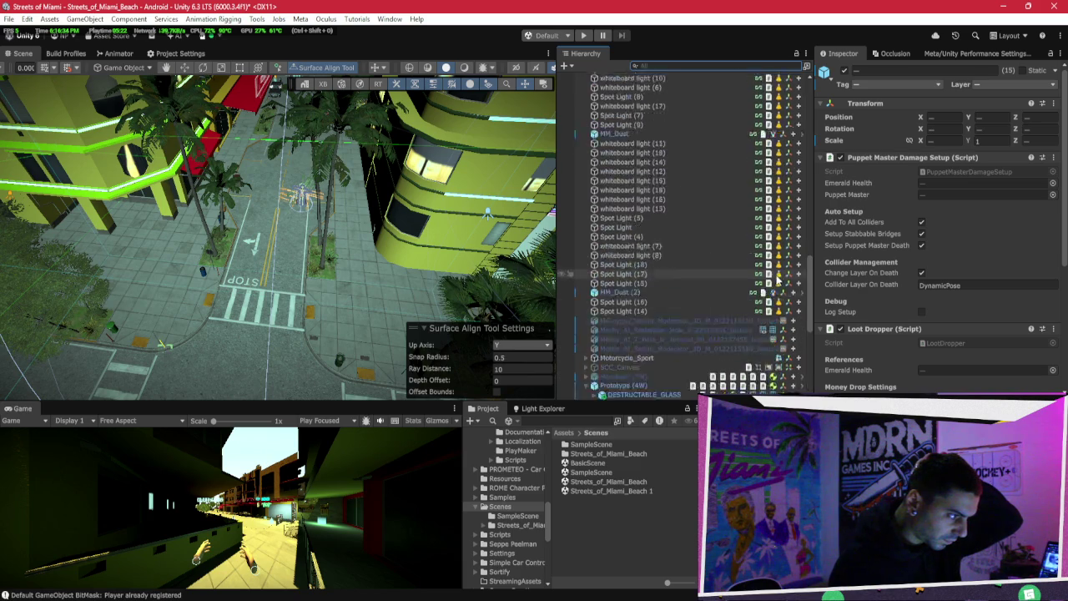
scroll(779, 274, up, 8)
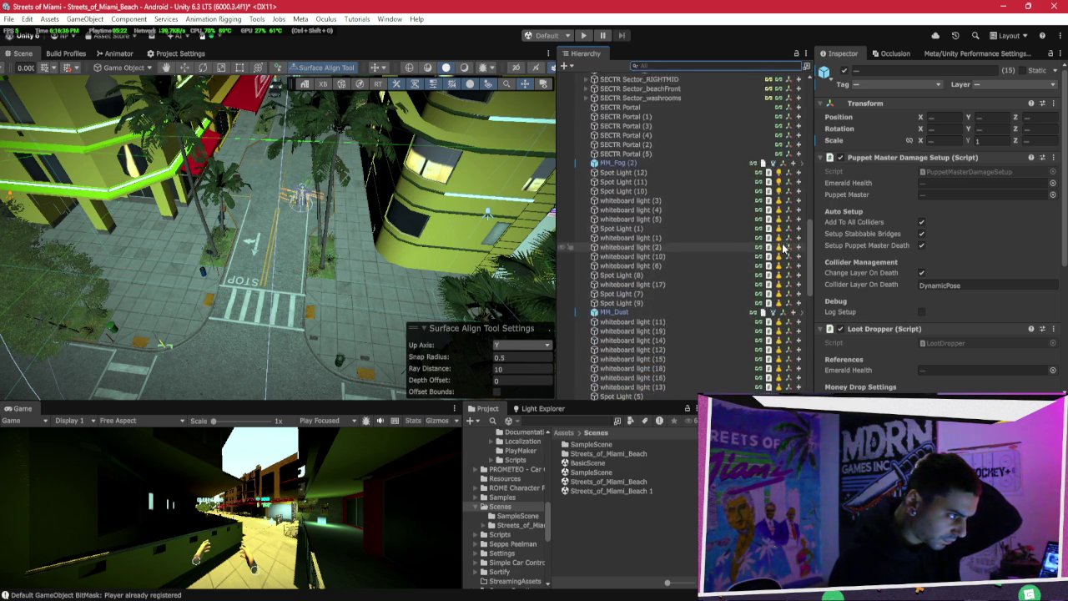
scroll(784, 226, up, 10)
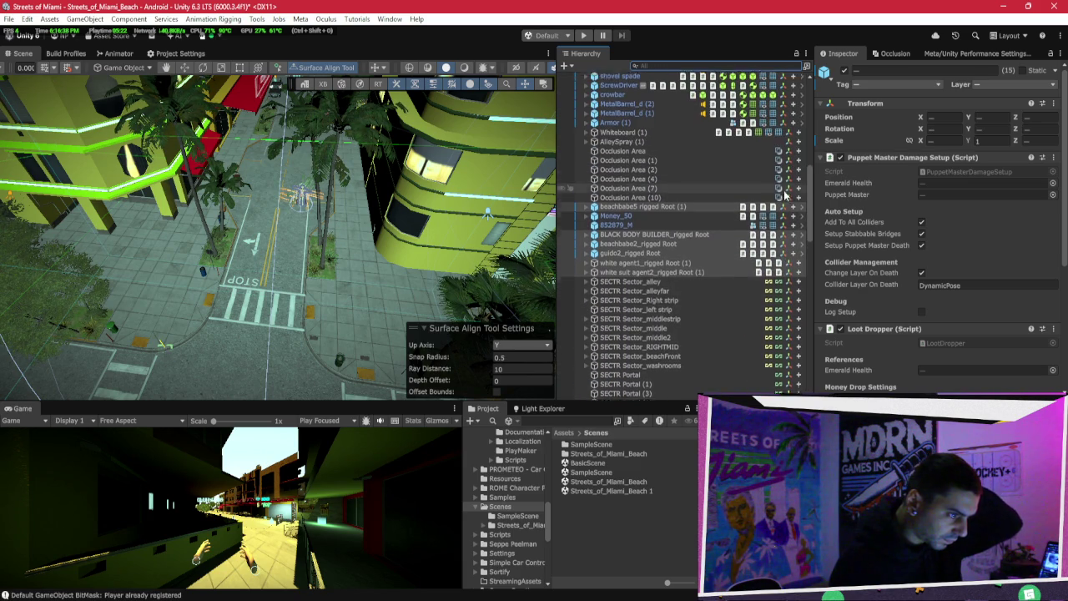
Step: Put the fifteen roots on the Character layer, changing their children too
click(988, 86)
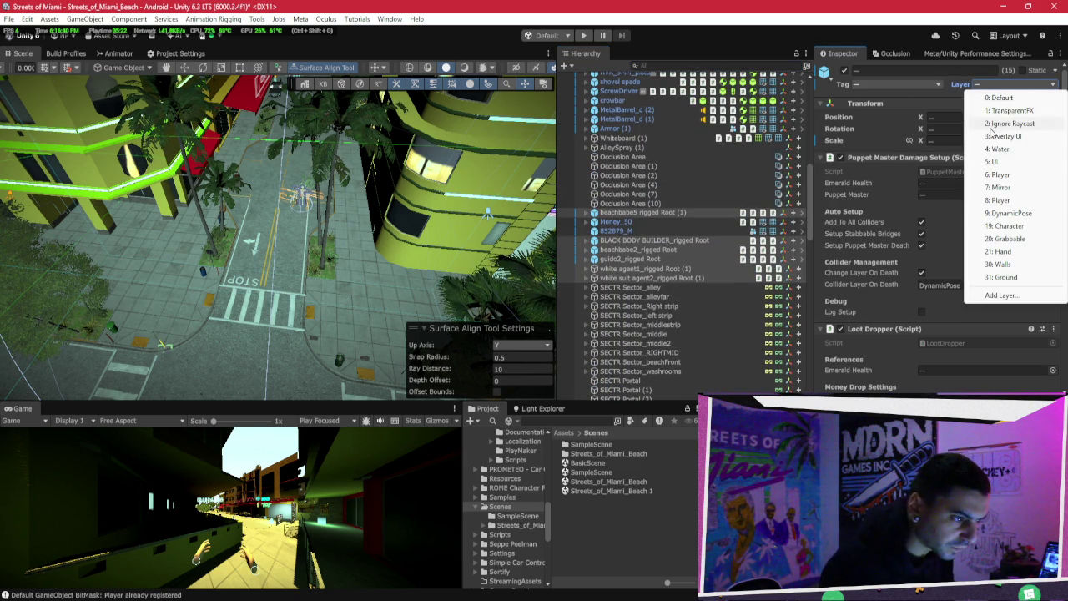
click(1006, 225)
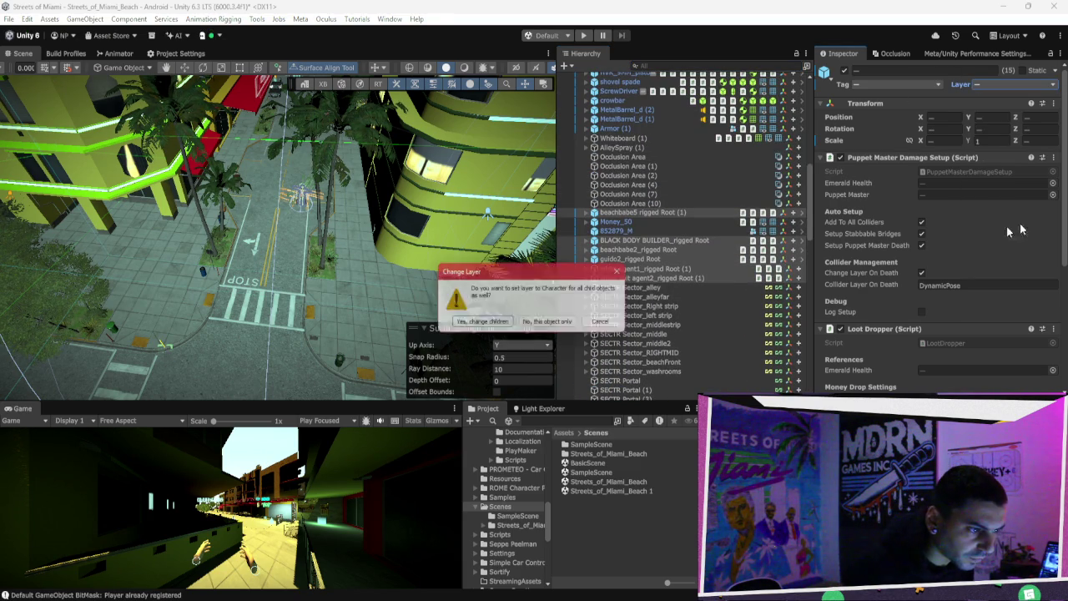
click(506, 325)
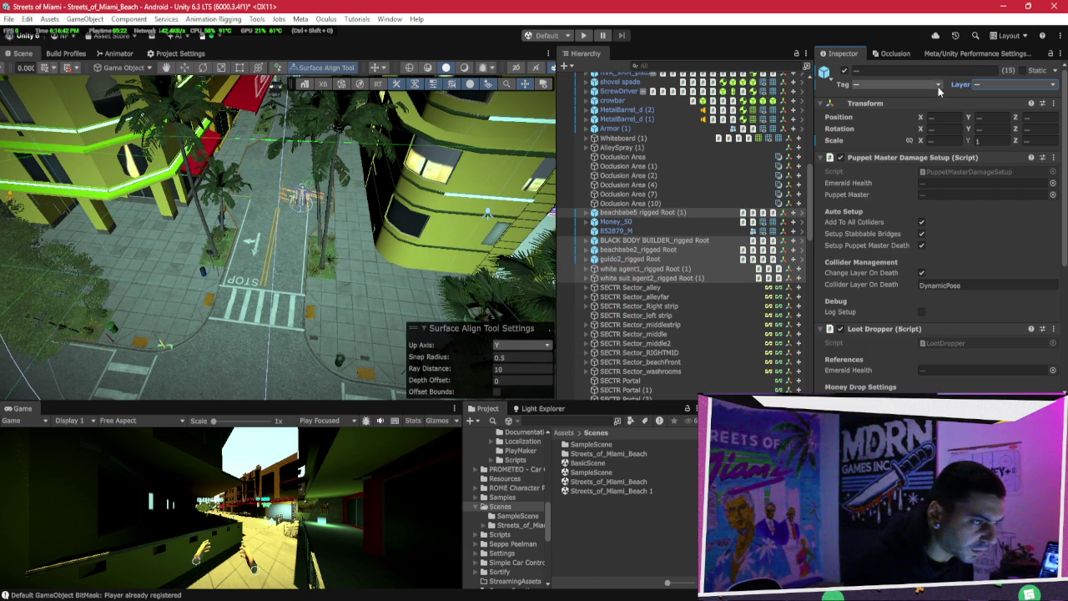
click(1001, 84)
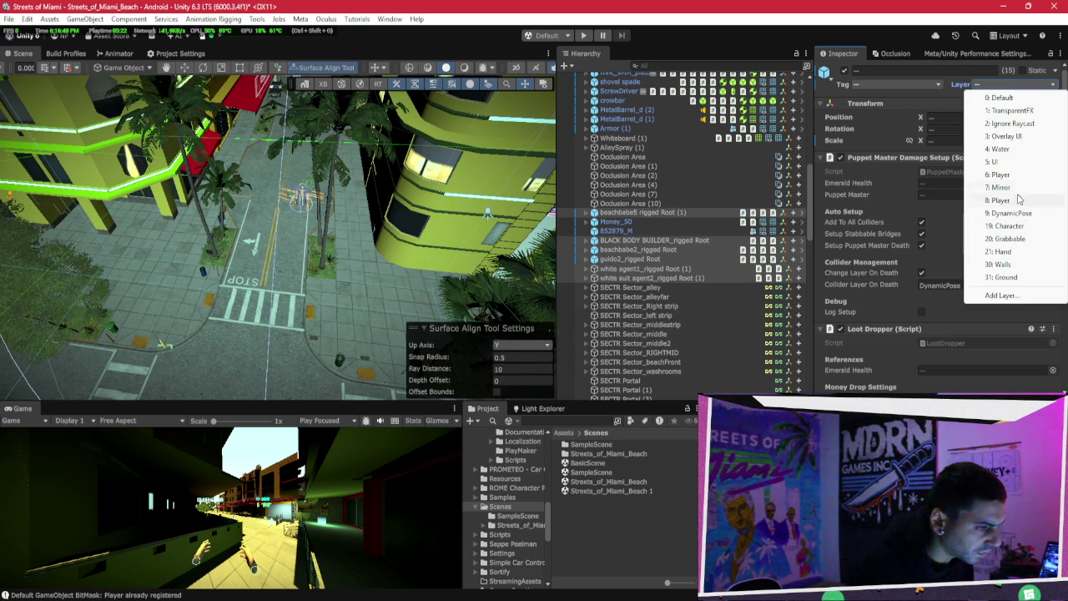
click(1019, 226)
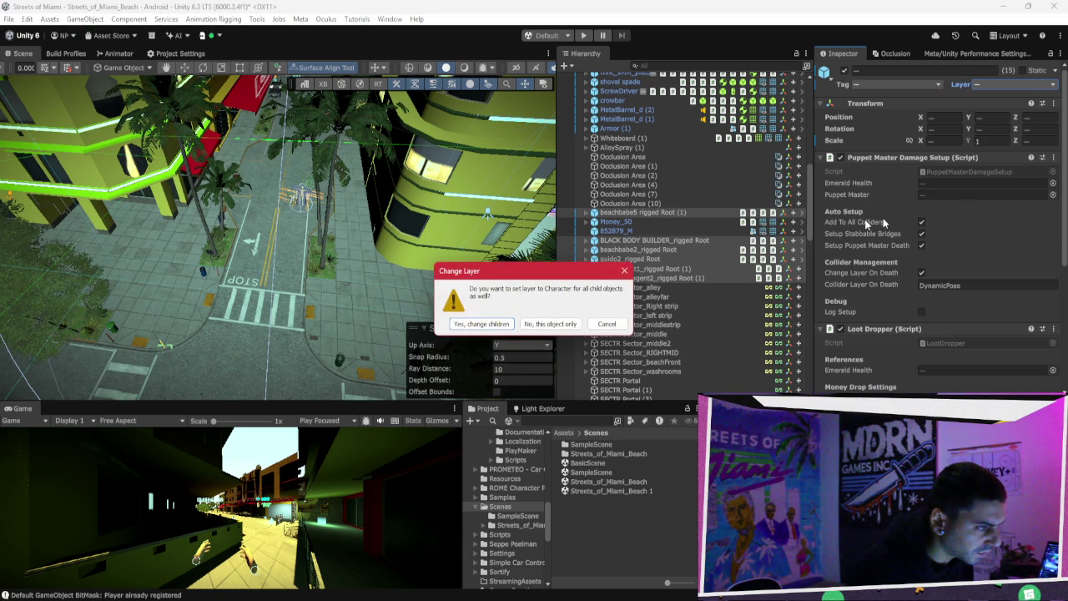
click(508, 326)
Step: Tag the selected characters Enemy and frame them in the Scene view
click(890, 85)
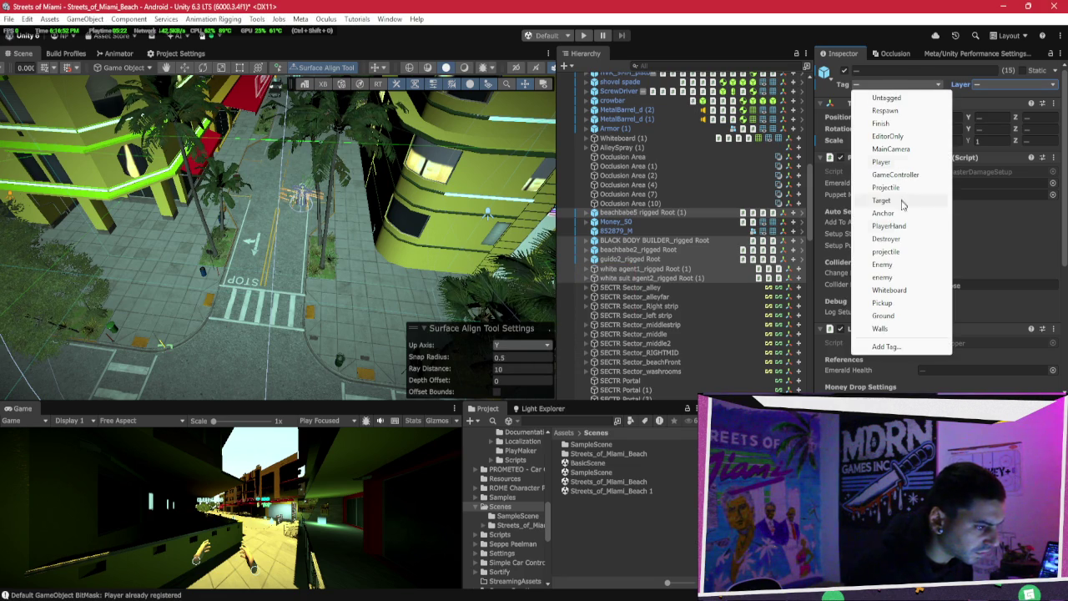
click(887, 265)
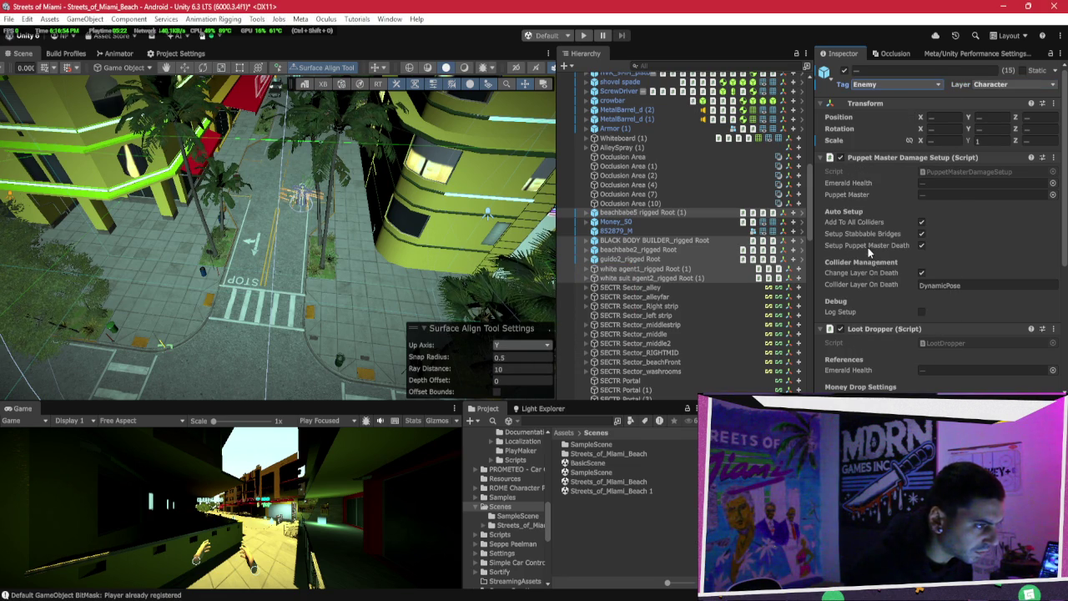
key(f)
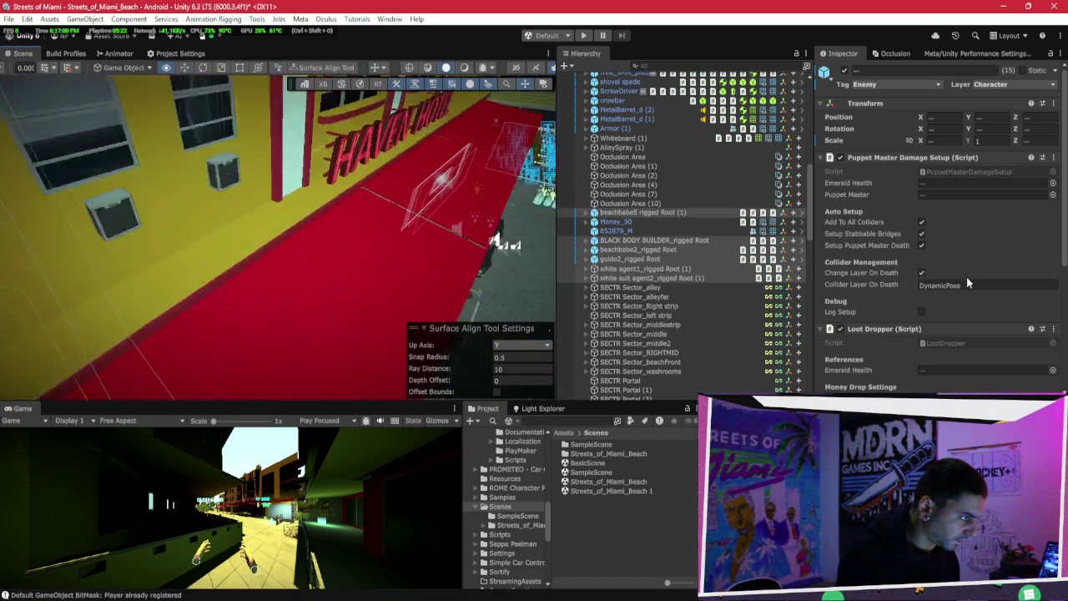
Step: Select the racing car, then its Cube under Prototype (4W) to show the Box Collider
click(345, 330)
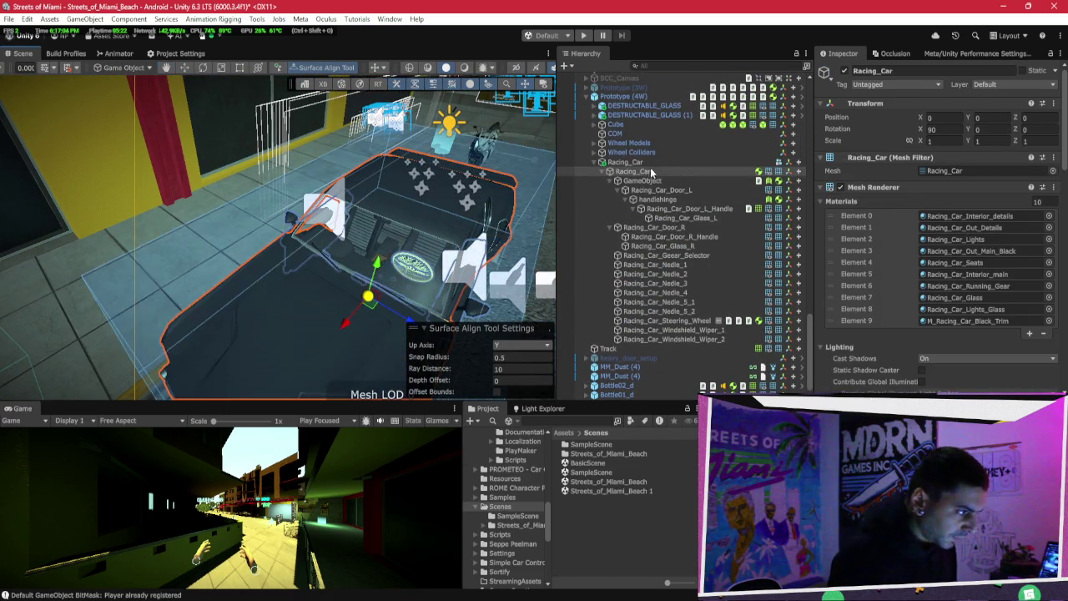
click(640, 164)
scroll(640, 171, up, 2)
click(632, 159)
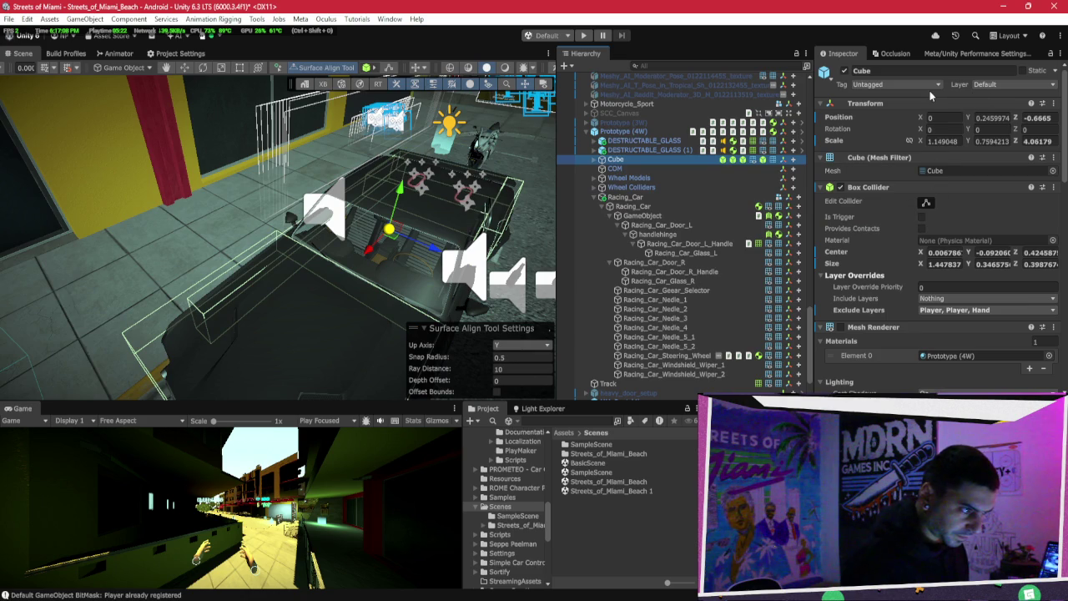
click(976, 84)
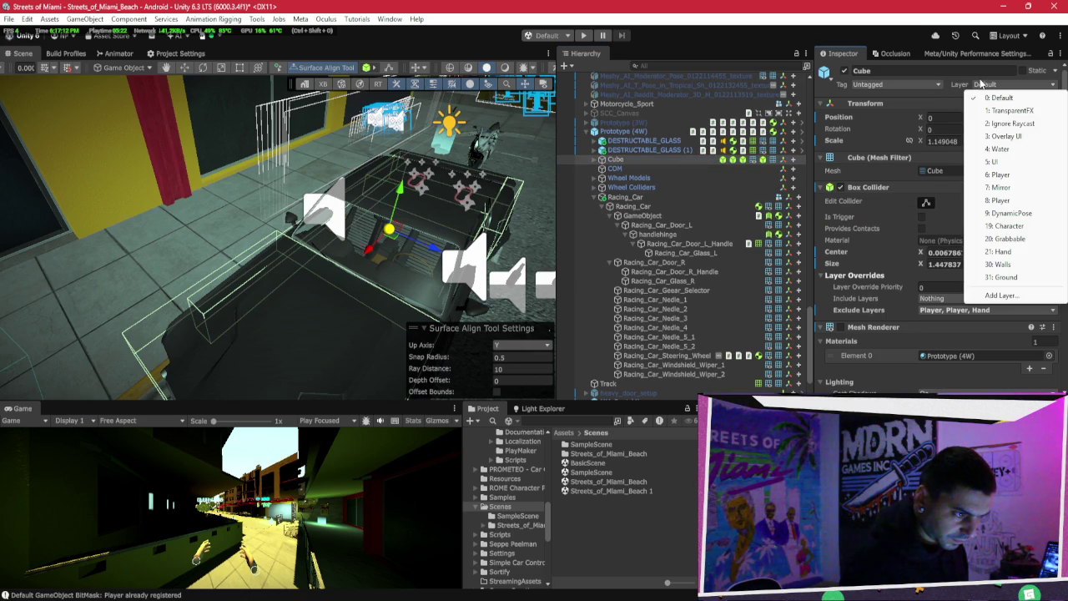
Step: Add Character to Include Layers on the Cube's first two Box Colliders
click(878, 166)
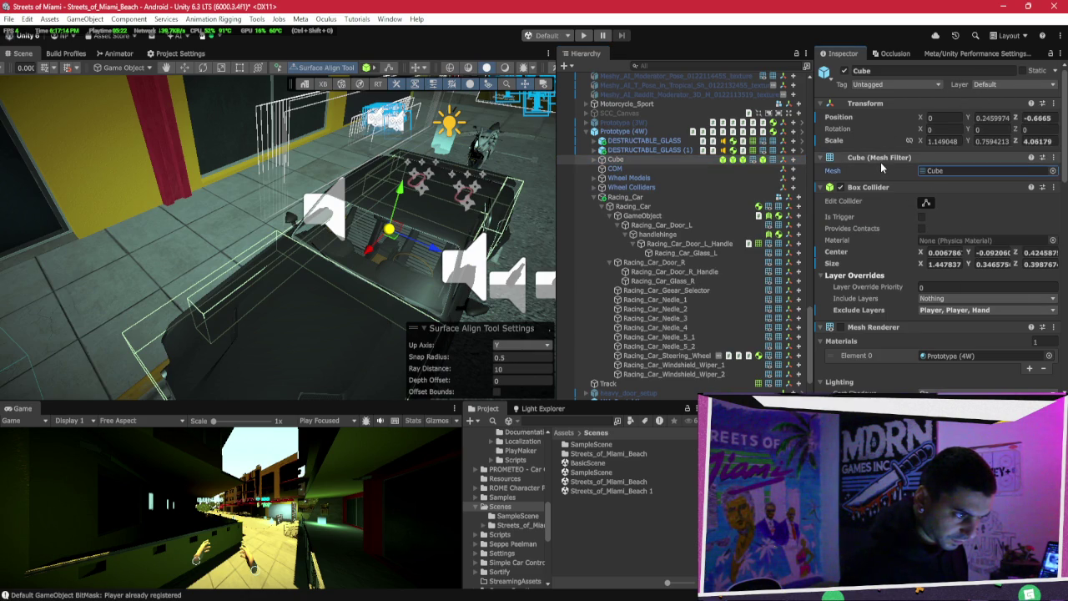
scroll(882, 159, down, 3)
click(899, 201)
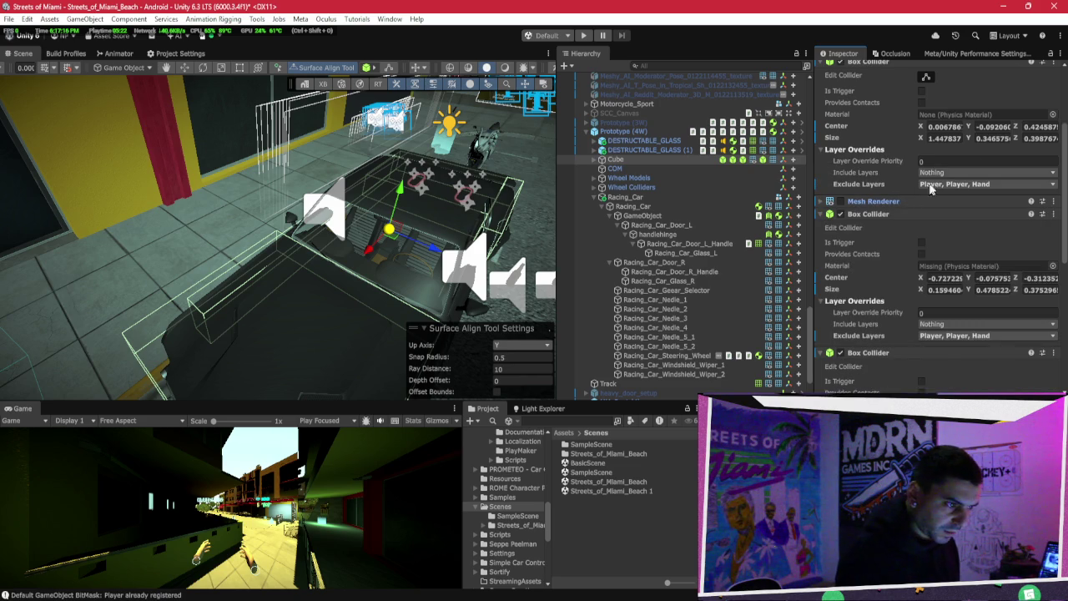
click(947, 184)
click(944, 195)
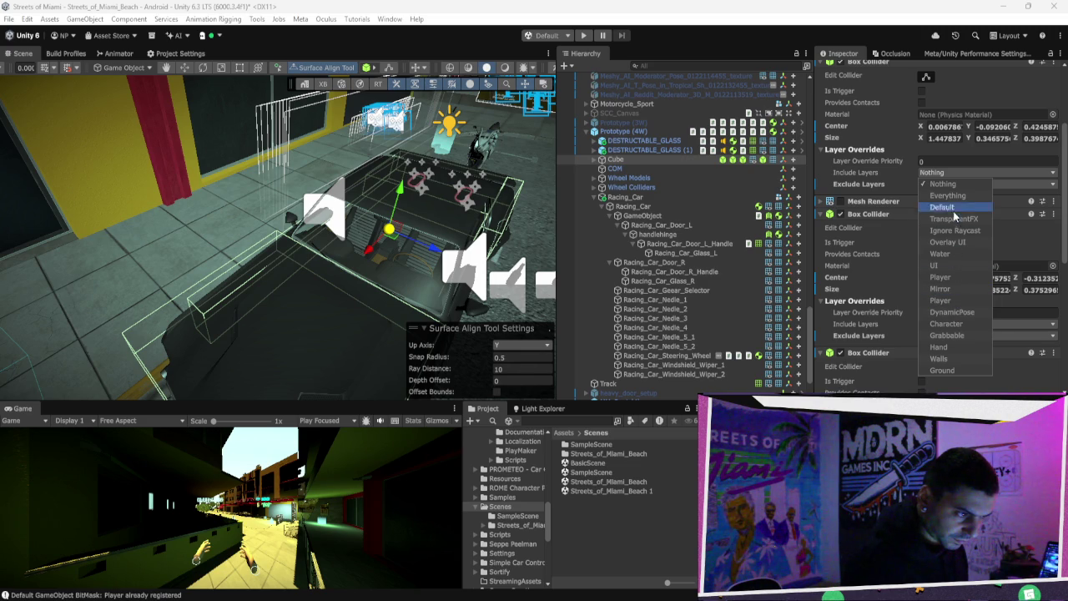
click(878, 191)
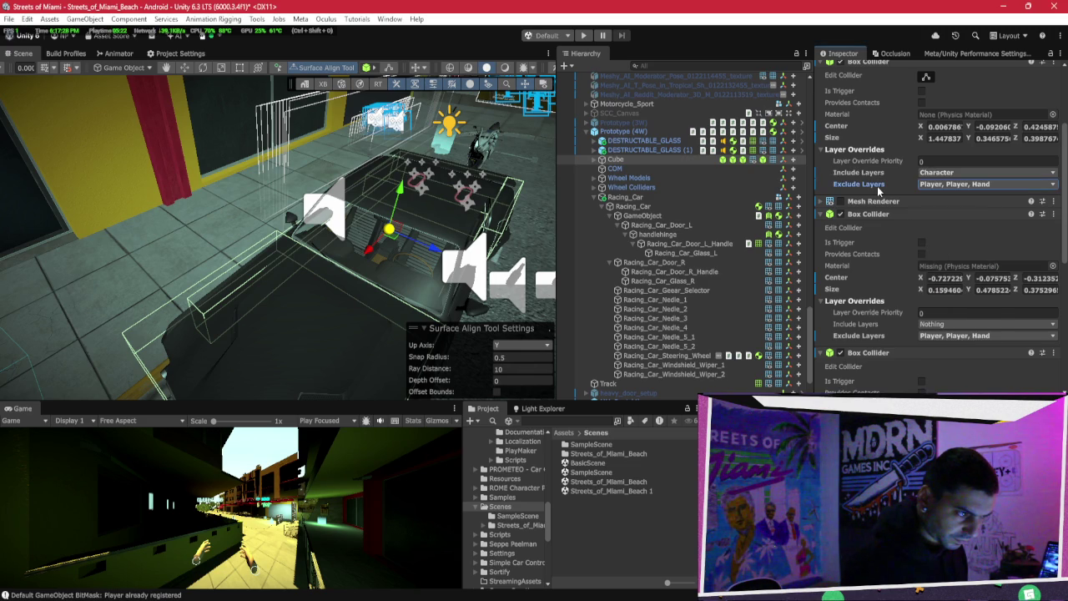
scroll(880, 187, down, 2)
click(945, 263)
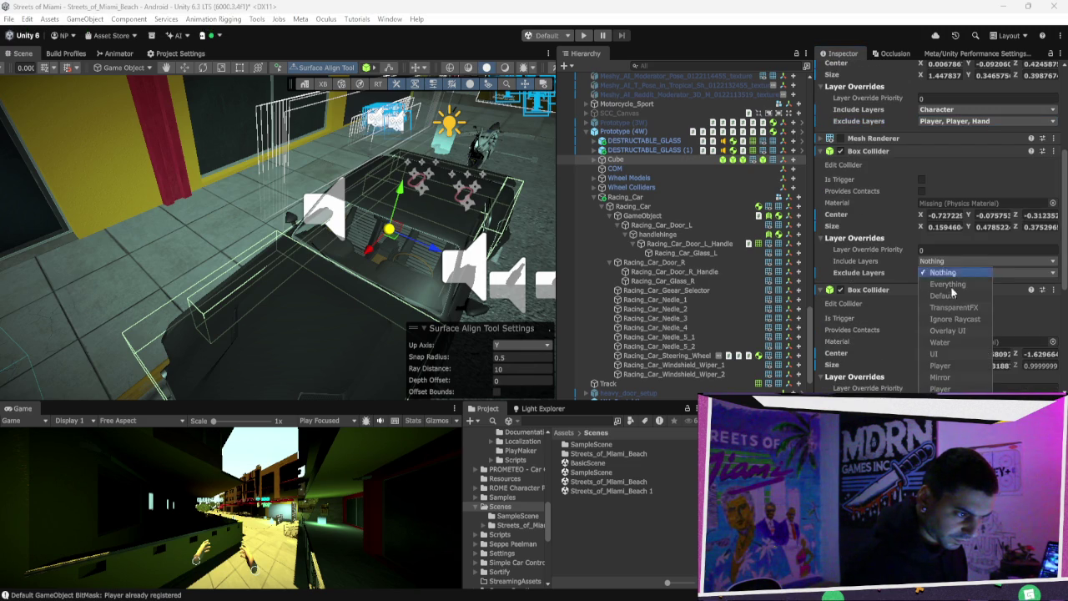
click(864, 285)
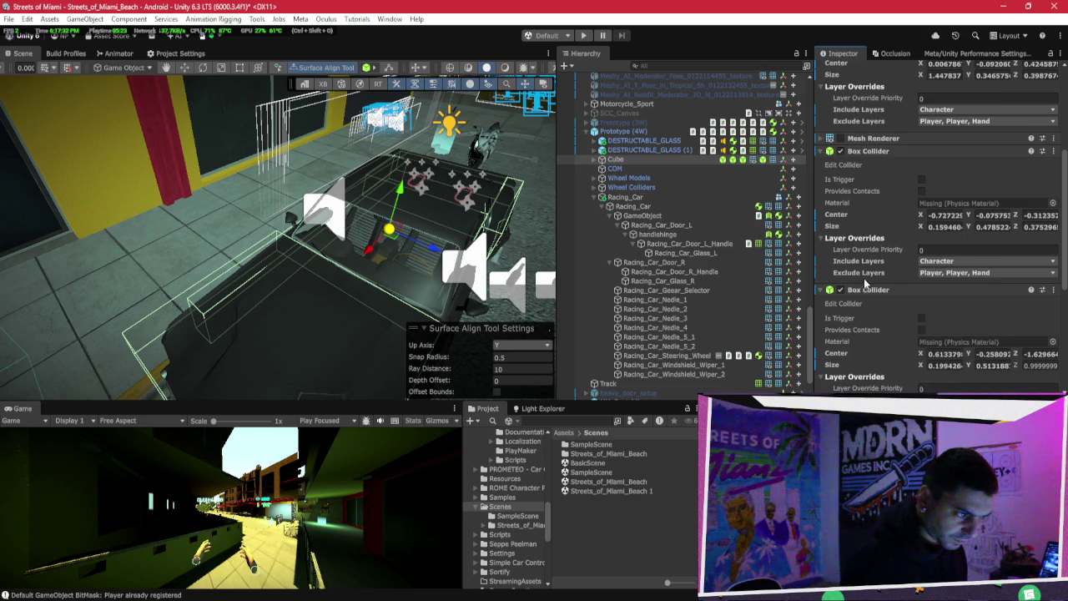
Step: Add Character to Include Layers on the third and fourth Box Colliders
scroll(877, 283, down, 3)
click(945, 305)
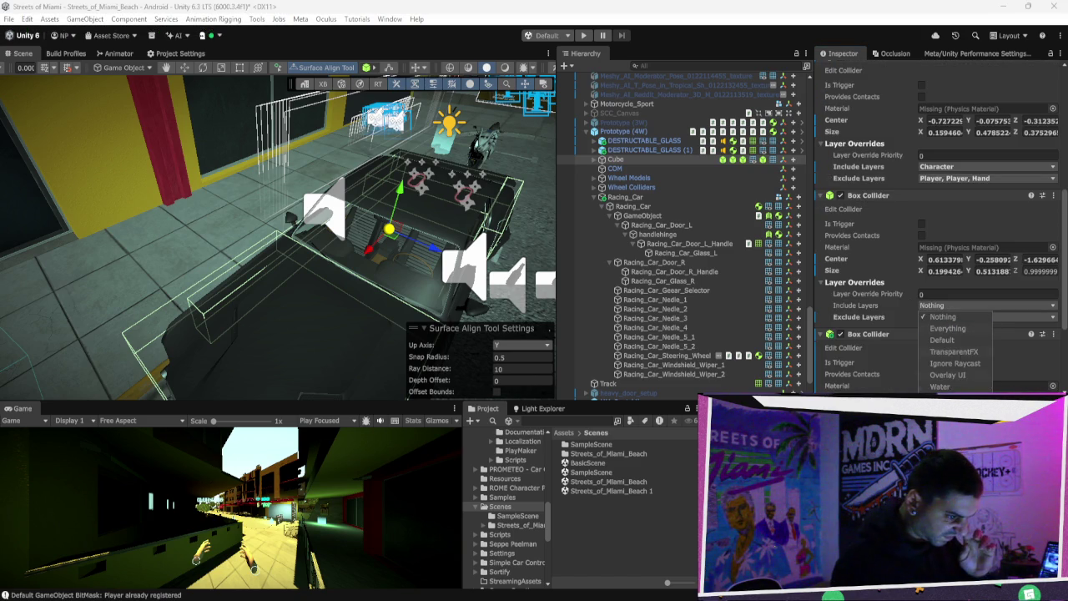
click(854, 305)
scroll(868, 300, down, 4)
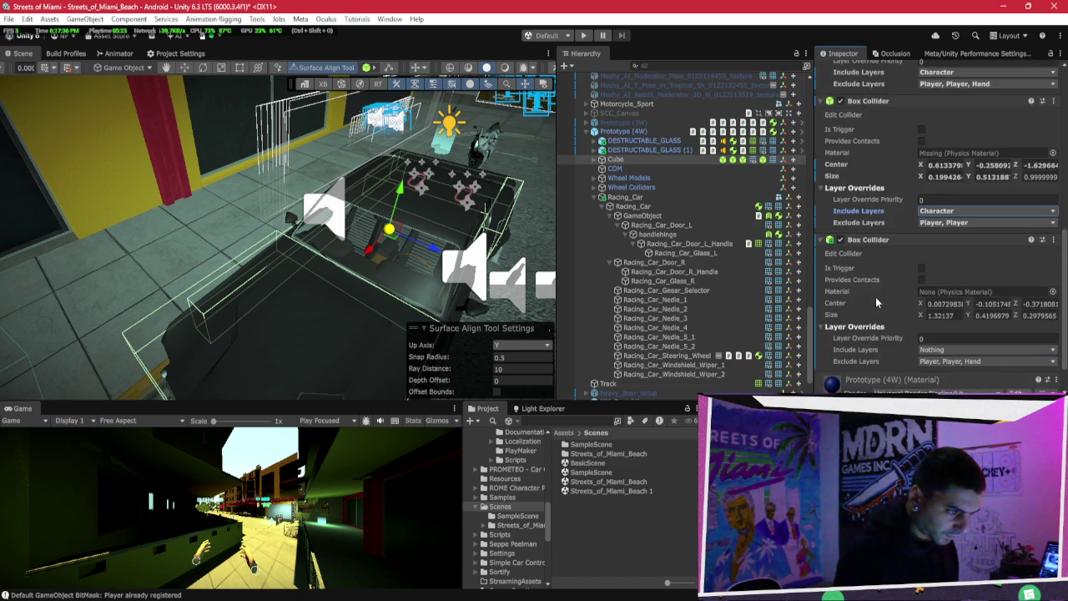
click(956, 309)
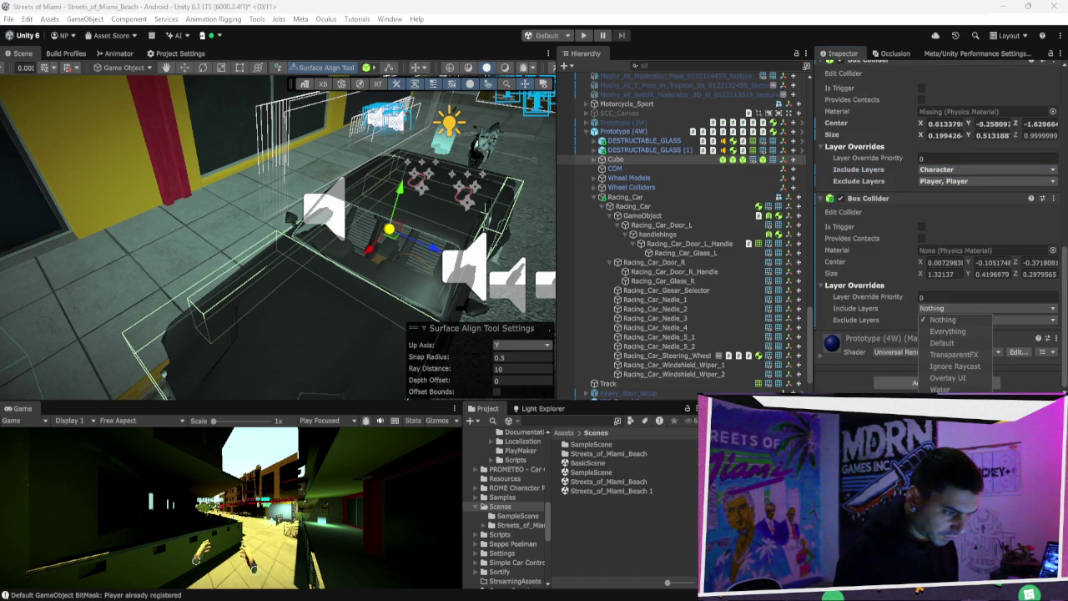
click(845, 299)
scroll(852, 267, up, 6)
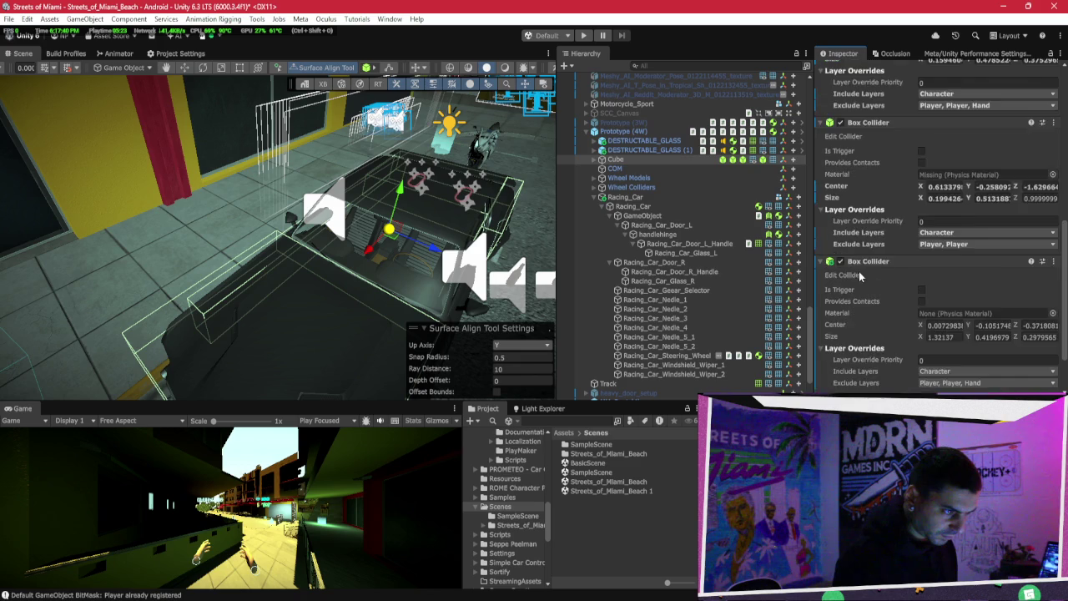
scroll(852, 262, up, 2)
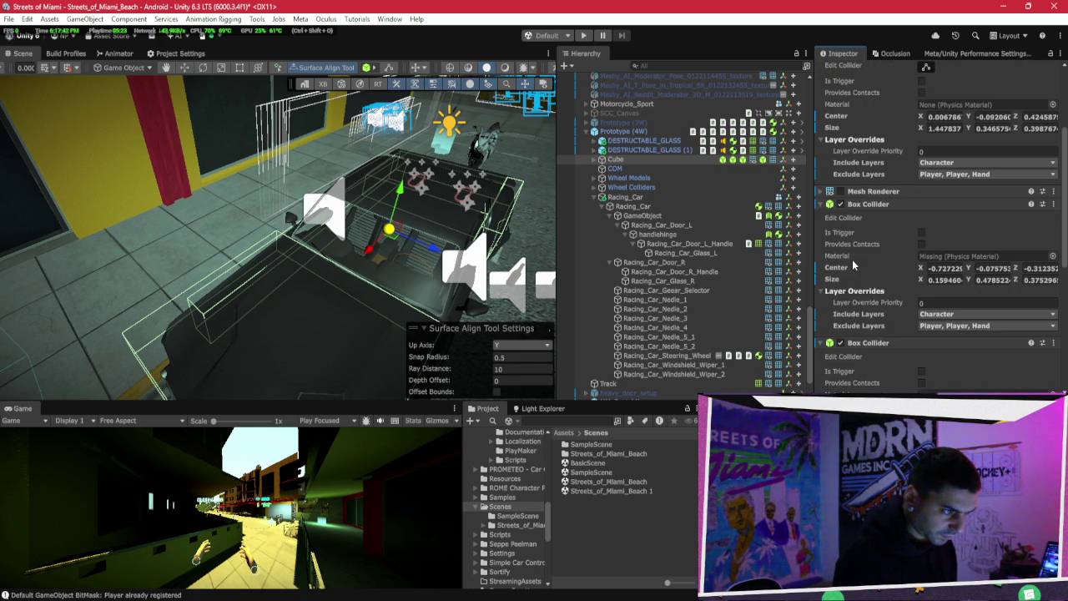
scroll(852, 261, up, 4)
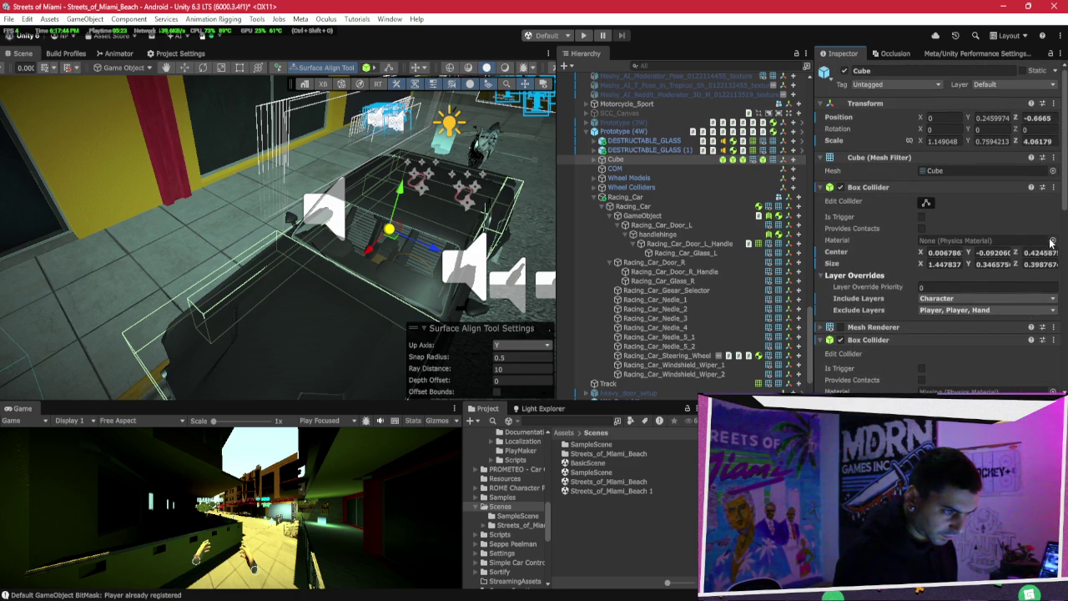
Step: Assign the Metal physics material to the Cube's first Box Collider
click(1051, 240)
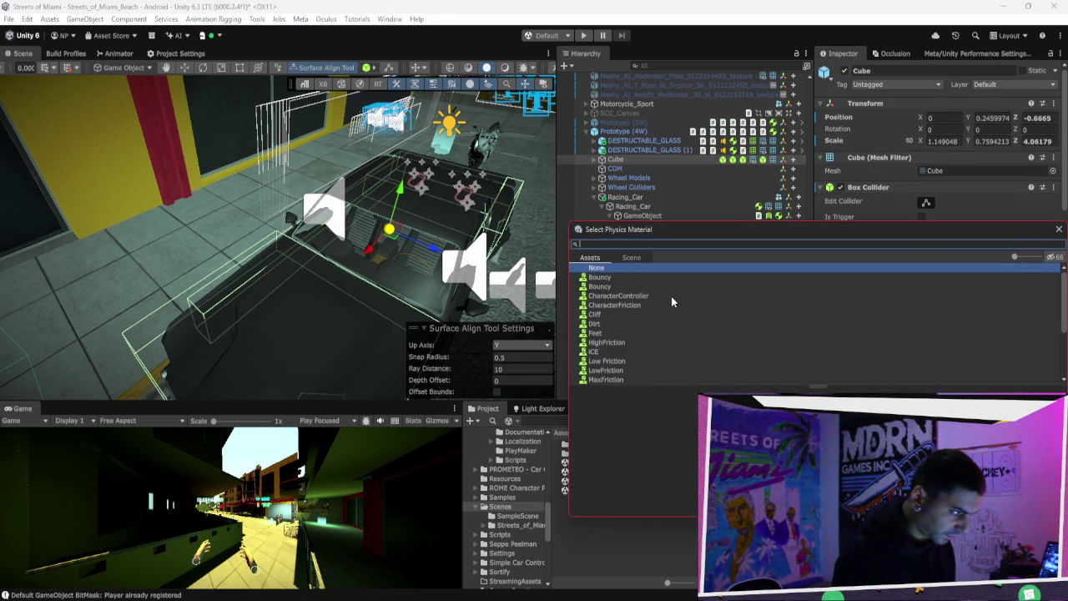
scroll(671, 296, down, 2)
scroll(671, 296, down, 2)
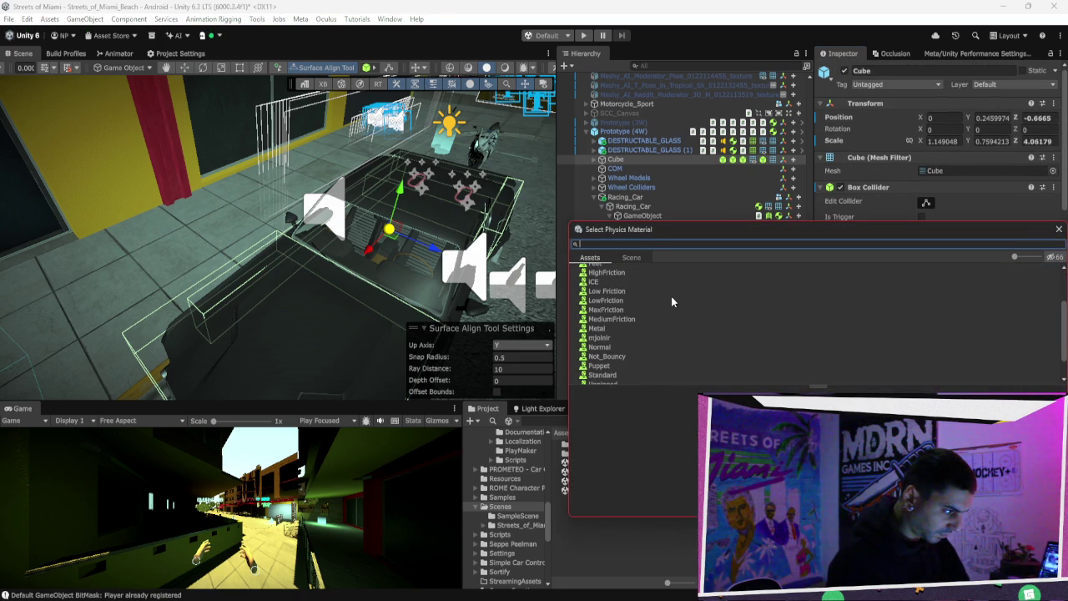
click(634, 328)
scroll(634, 326, down, 2)
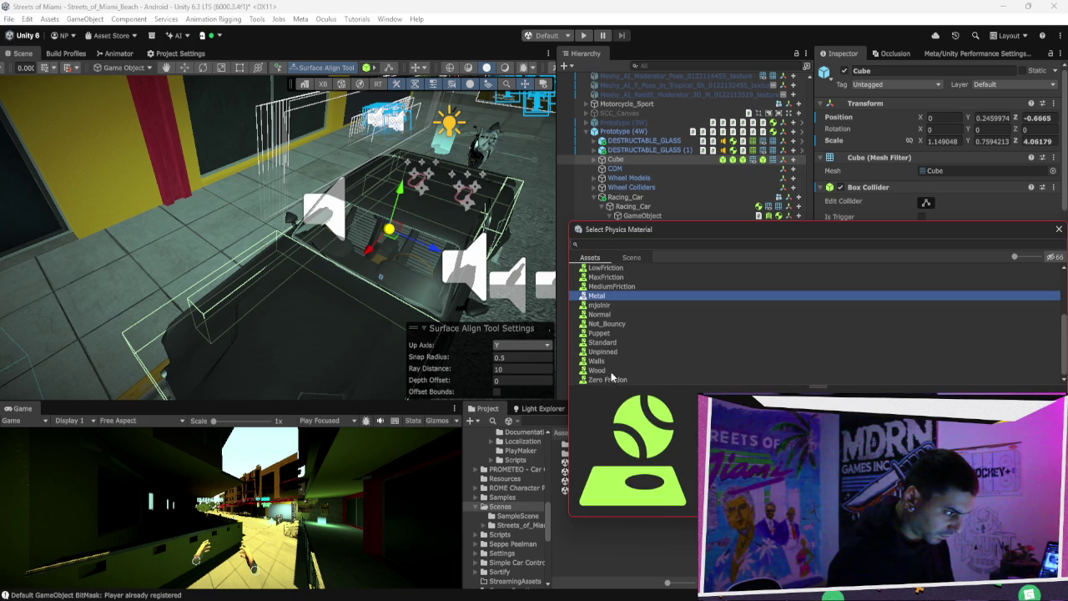
scroll(631, 367, up, 5)
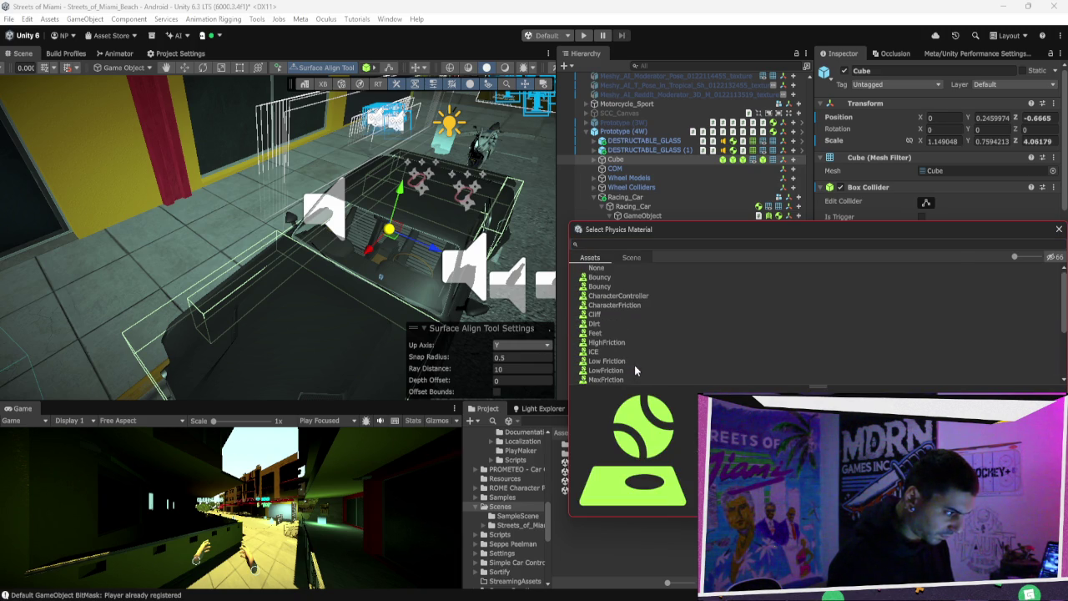
key(Escape)
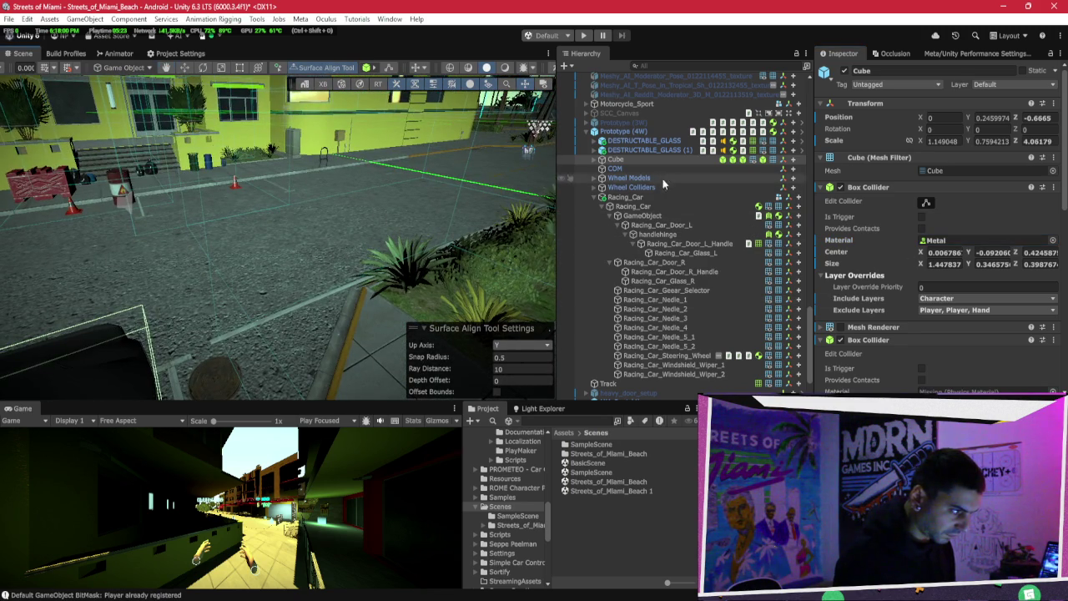
Step: Frame Racing_Car, orbit to its front, and select the child GameObject holding the door hinge
click(595, 198)
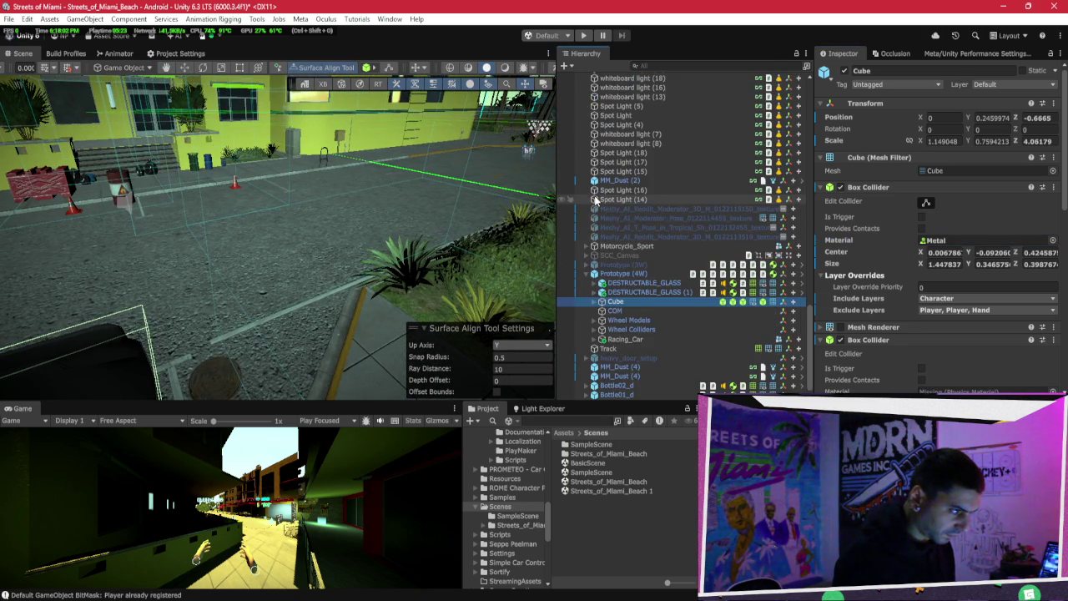
click(659, 342)
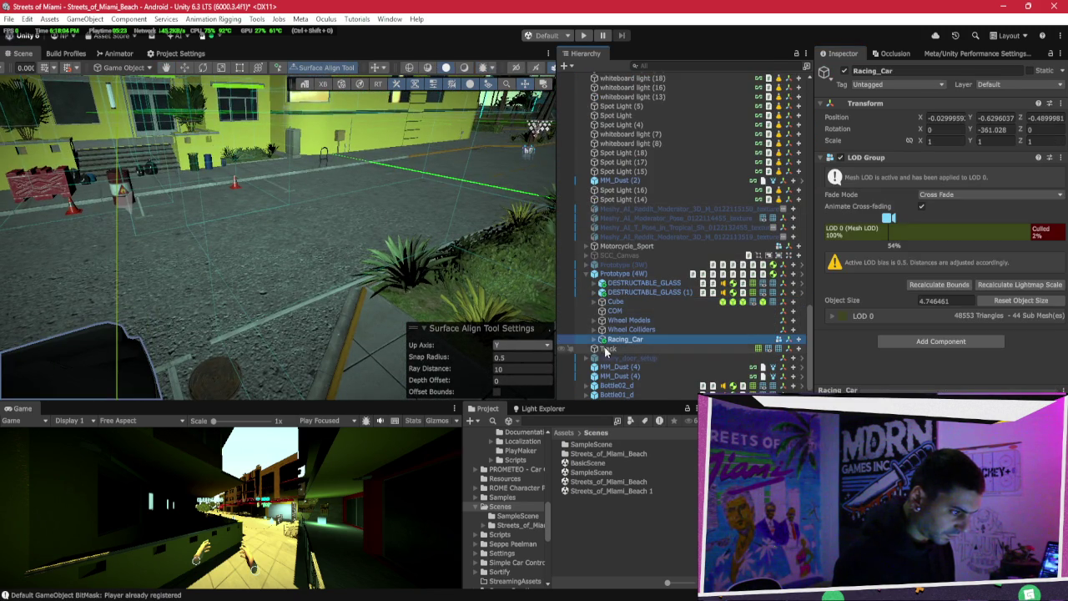
key(f)
drag(261, 293, 628, 349)
click(594, 338)
click(667, 278)
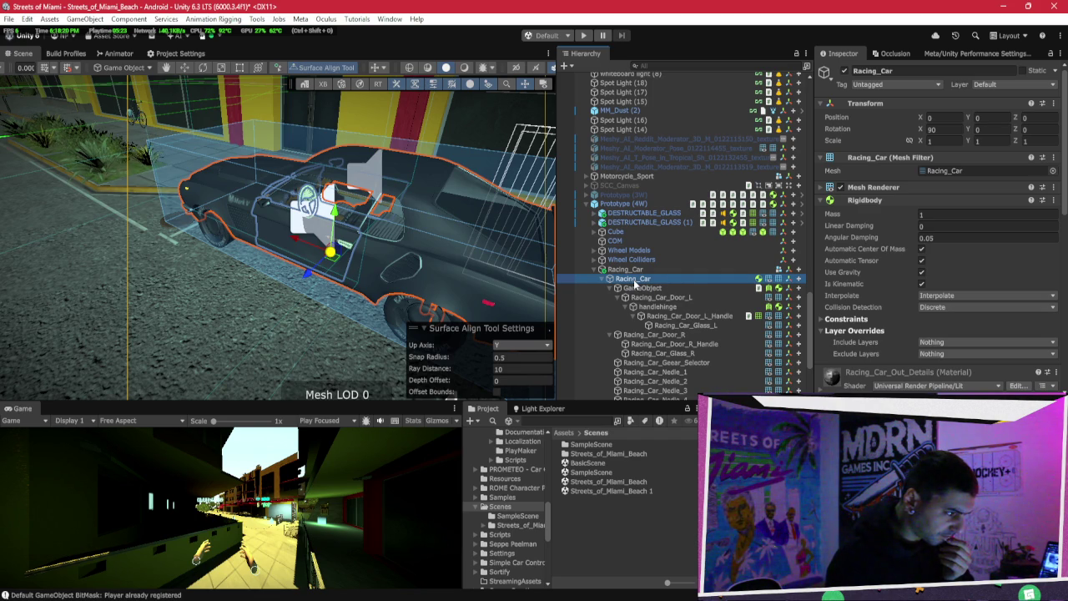
click(639, 288)
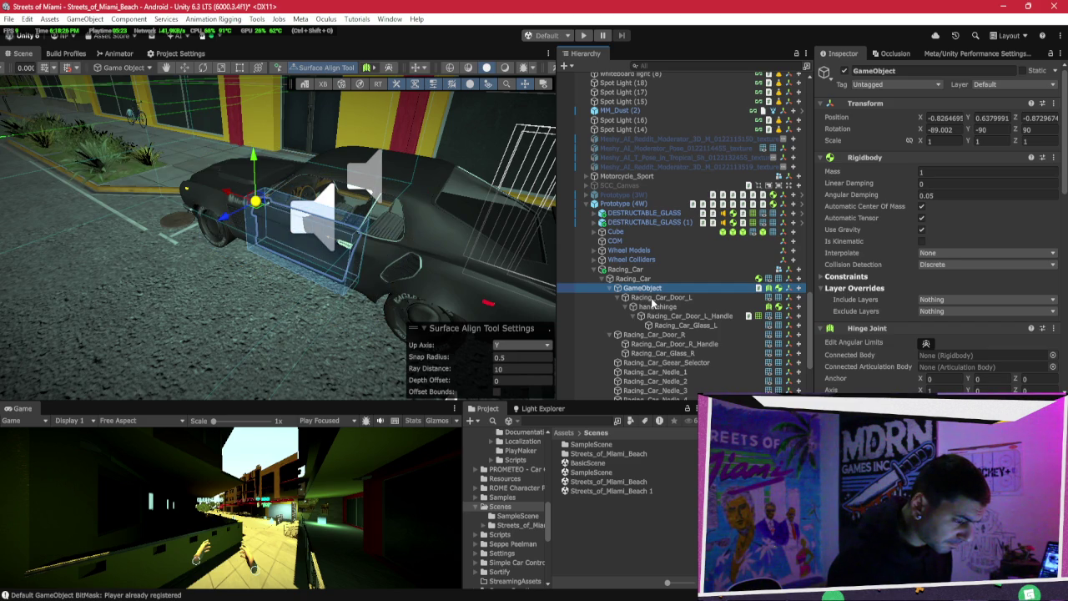
Step: Inspect the left door handle, then select the door-hinge GameObject under Racing_Car
click(654, 306)
click(659, 316)
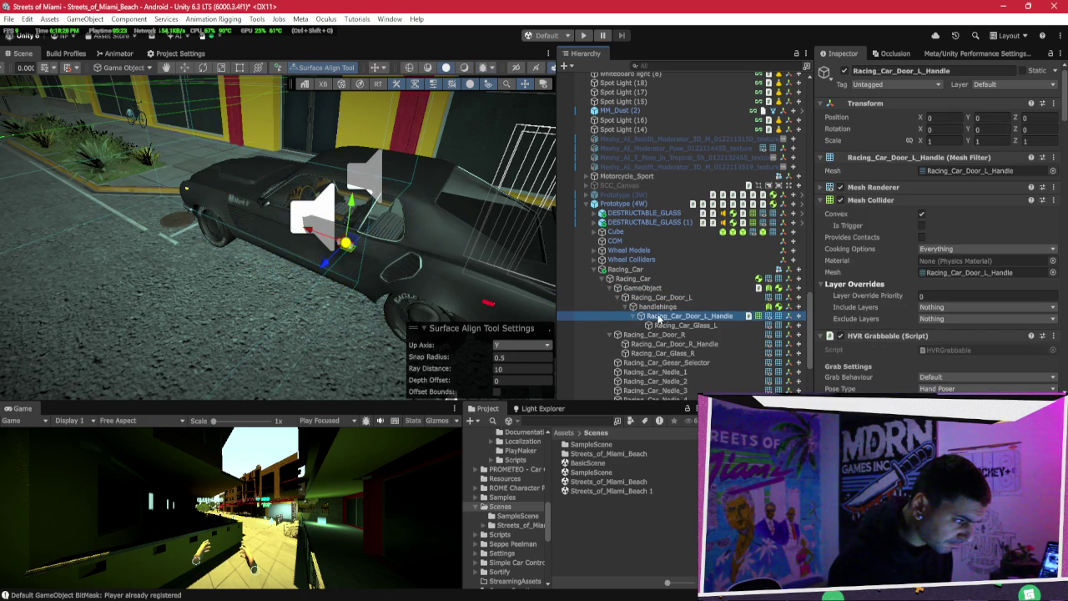
scroll(887, 240, down, 10)
scroll(888, 240, down, 15)
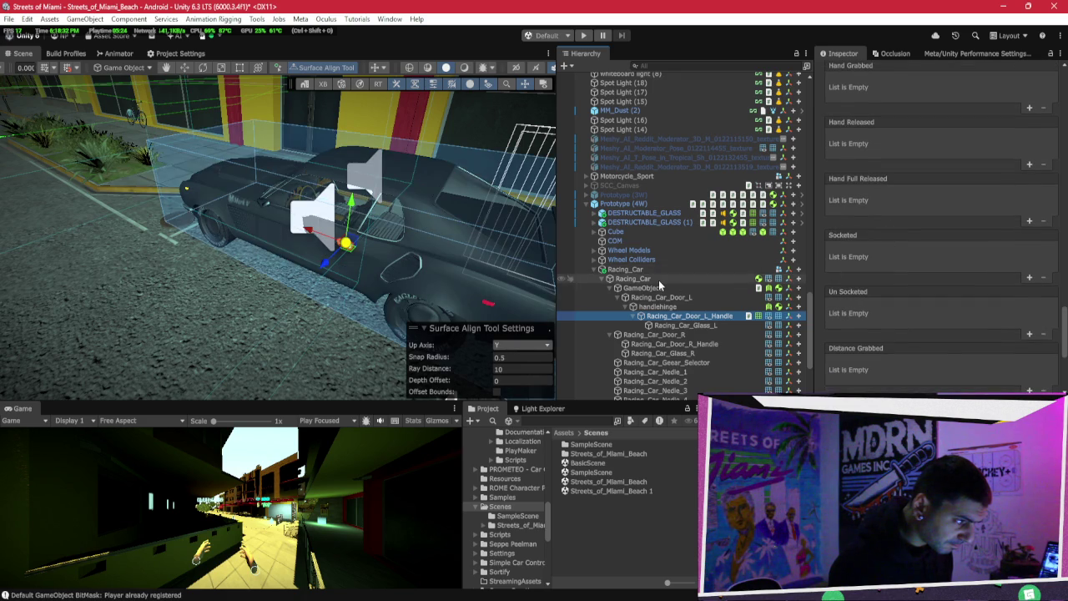
click(658, 279)
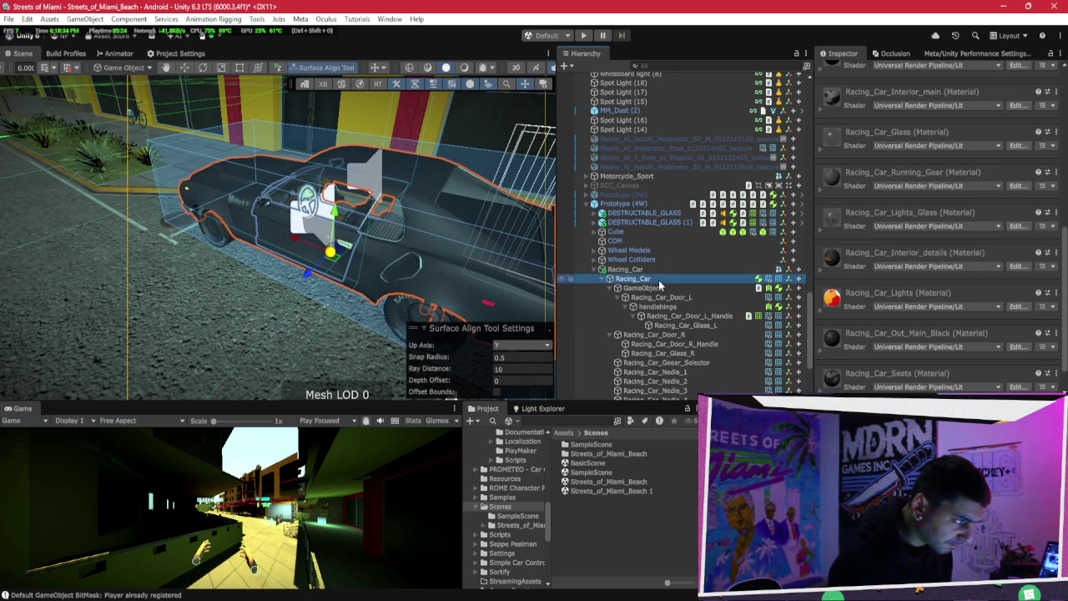
click(660, 289)
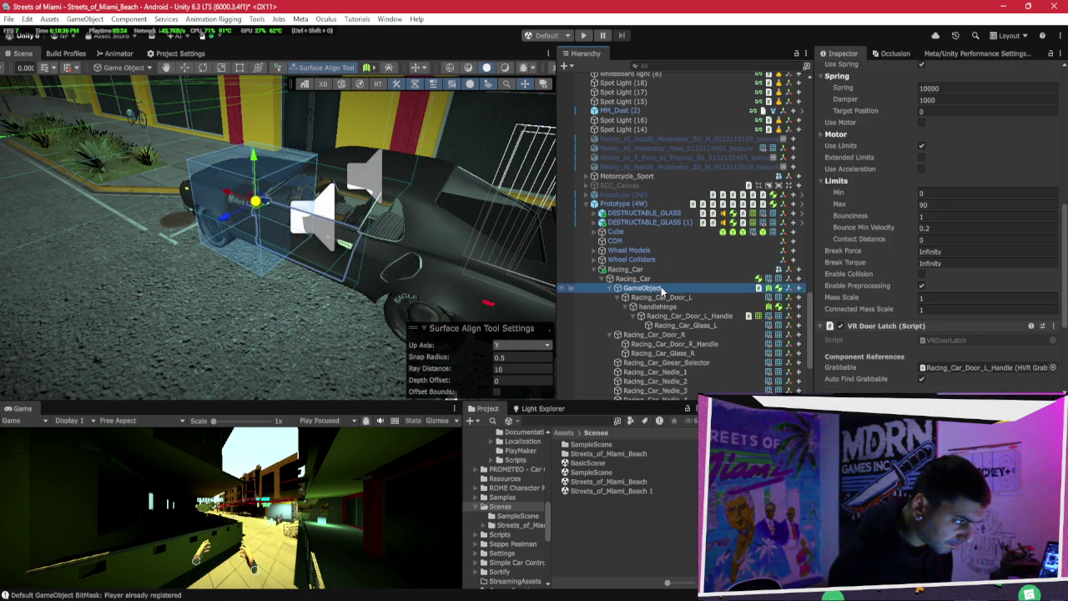
Step: Reparent the door-hinge GameObject directly under Prototype (4W), collapse it, and run play mode
drag(660, 289, 668, 226)
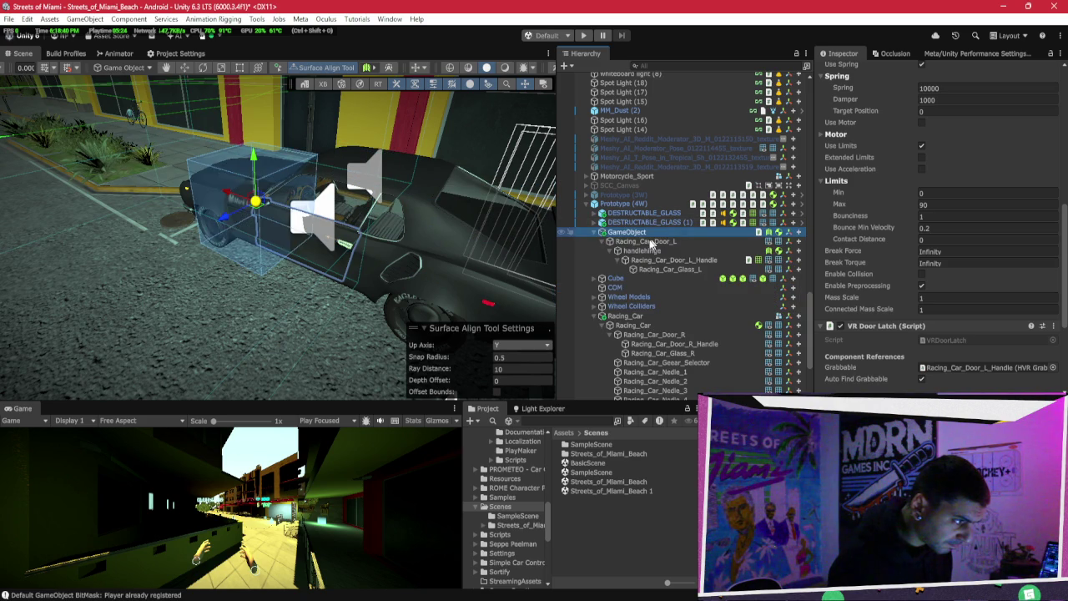
click(596, 232)
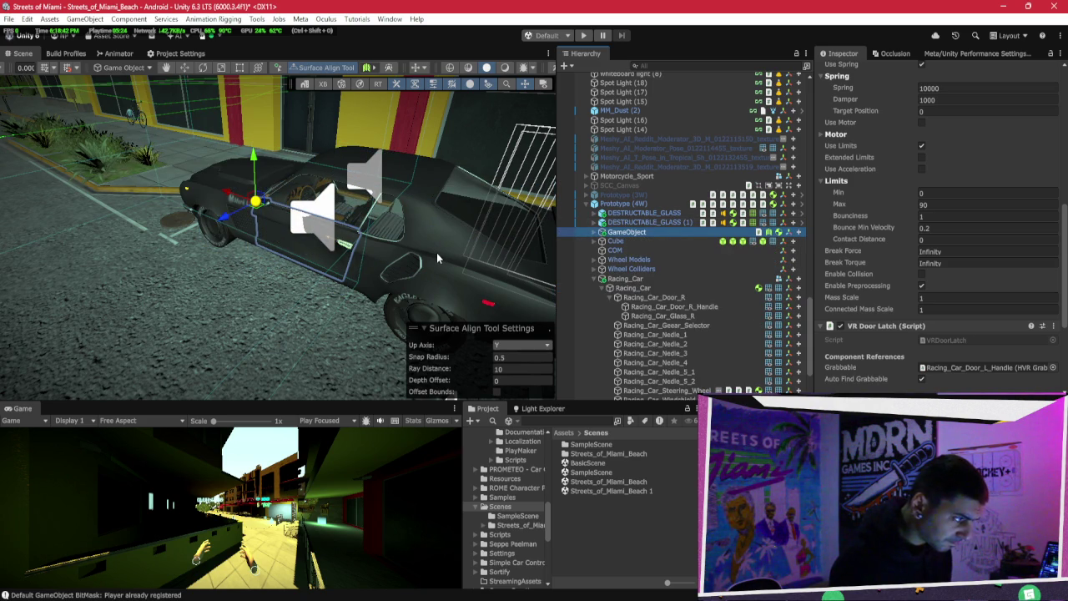
click(586, 39)
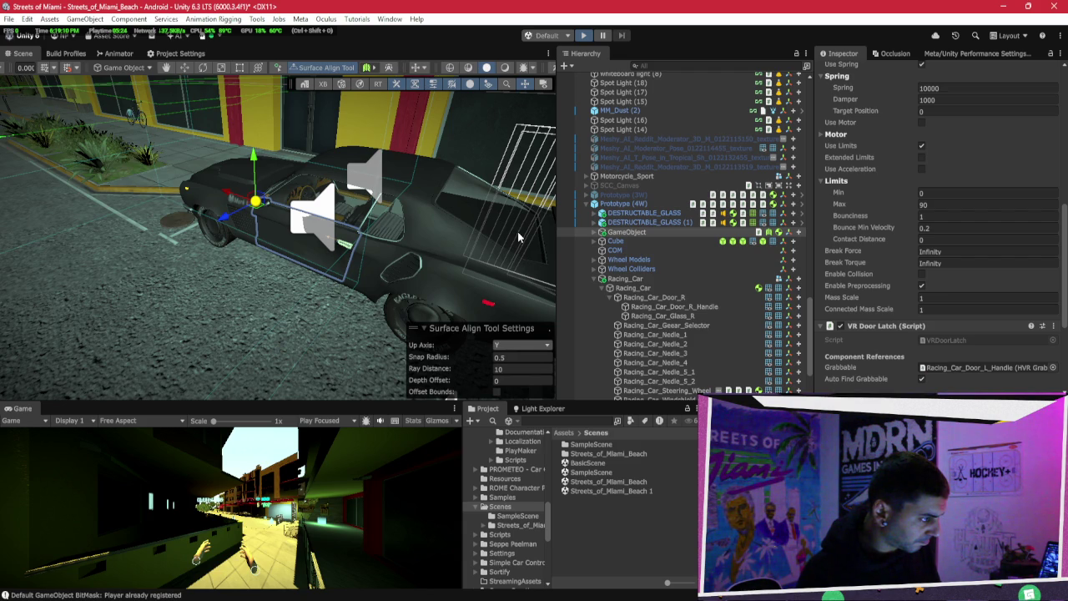
key(ctrl+p)
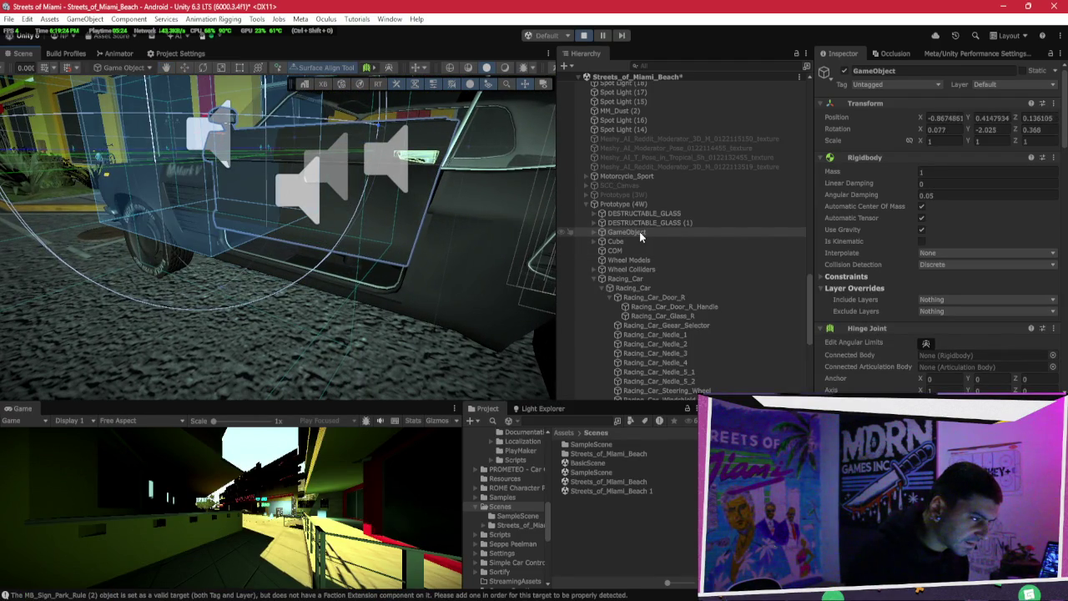
Step: Try the door-hinge GameObject under Racing_Car, undo, then make it a child of Cube
drag(639, 234, 638, 278)
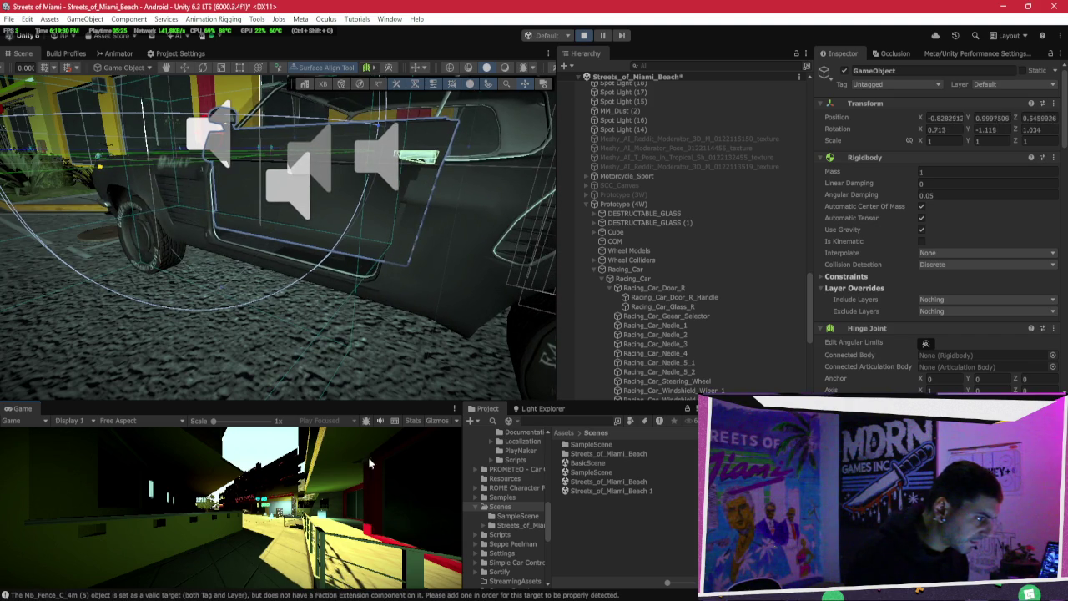
key(ctrl+z)
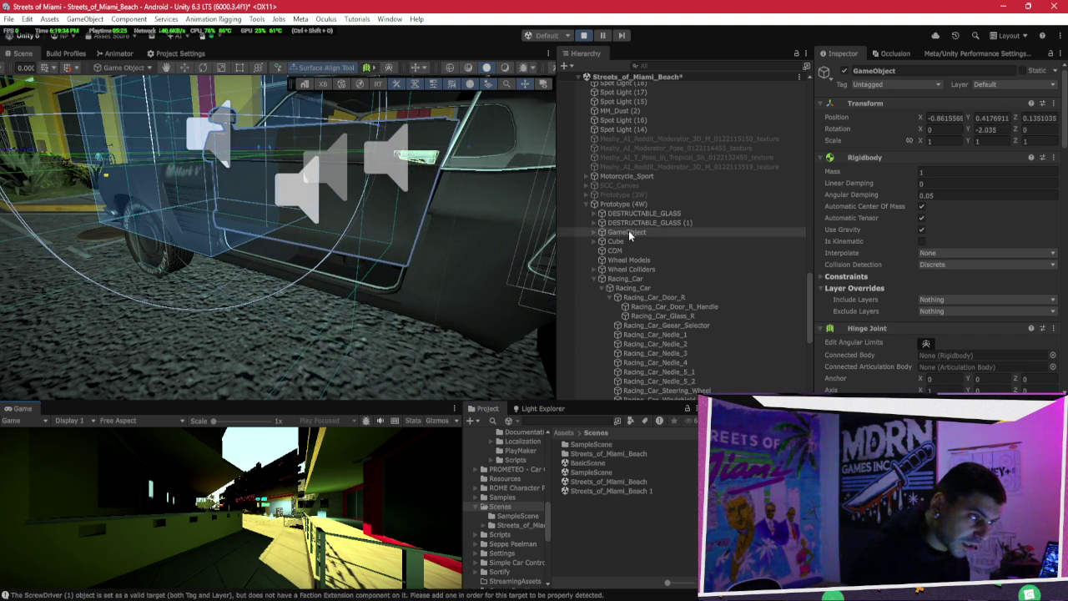
click(628, 231)
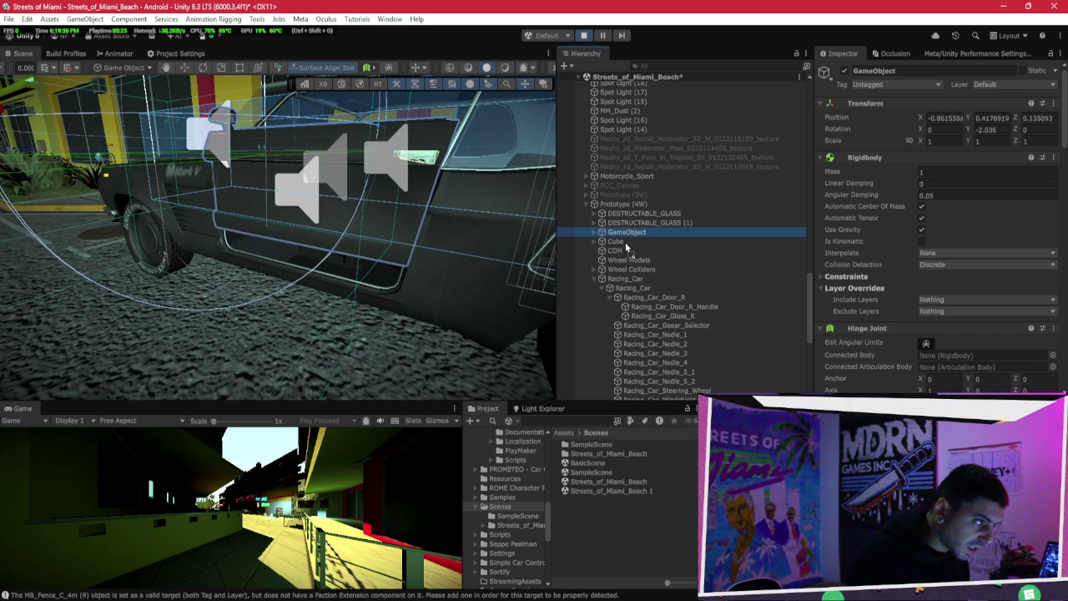
drag(628, 247, 626, 242)
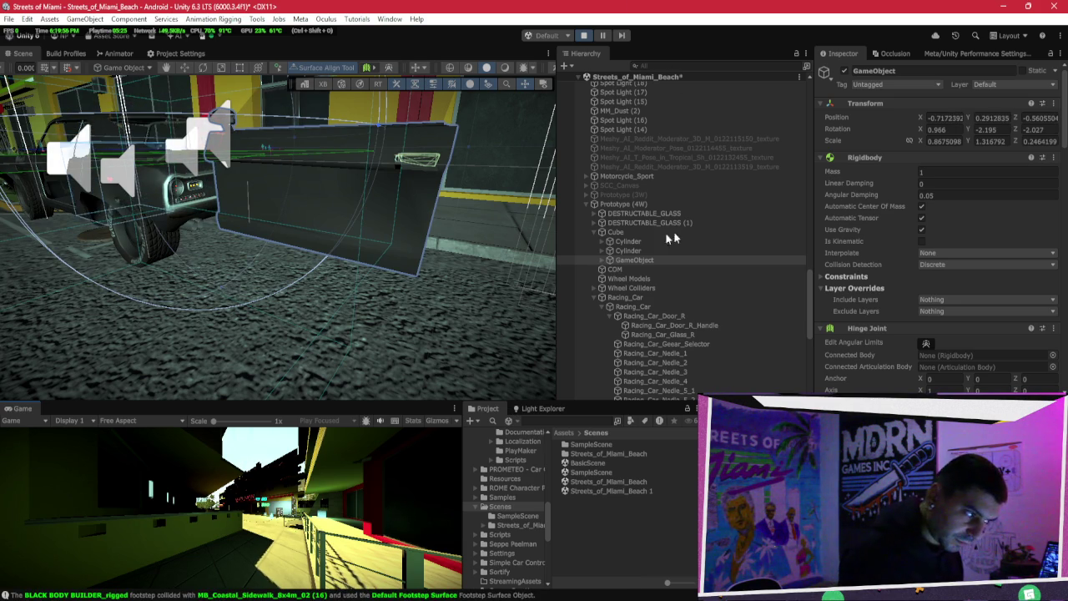
Step: Tick Is Kinematic on the door-hinge GameObject's Rigidbody and stop play mode
click(921, 241)
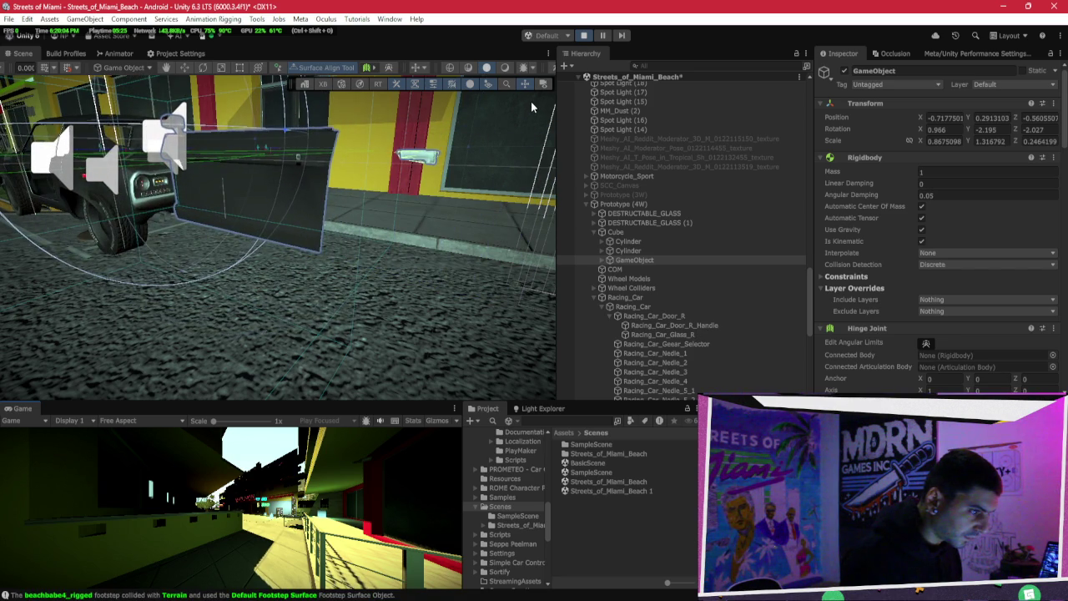
key(ctrl+p)
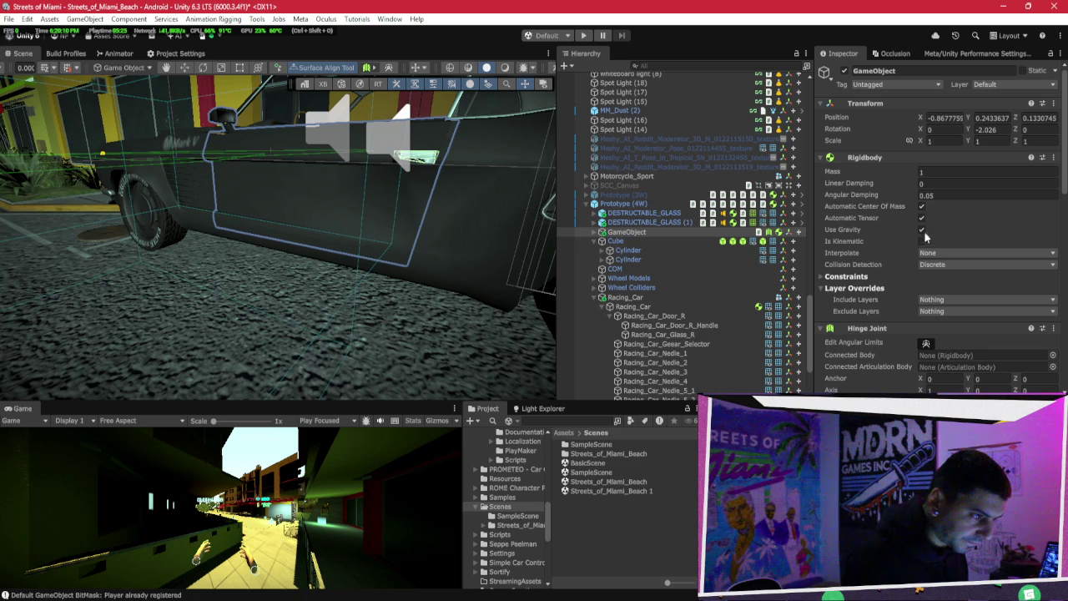
click(594, 237)
click(641, 250)
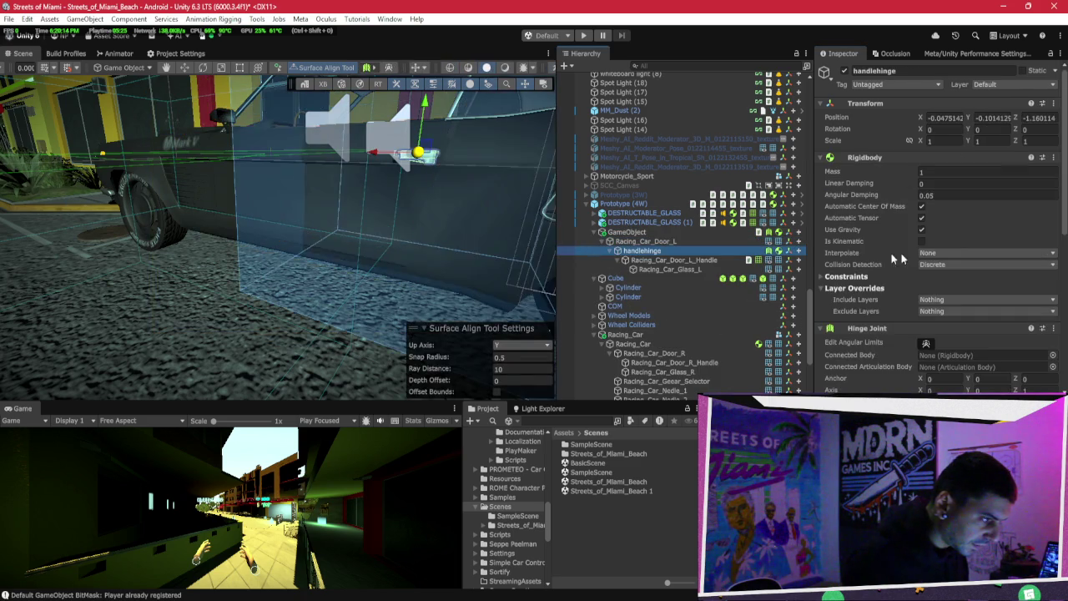
click(917, 245)
mouse_move(467, 250)
mouse_down()
mouse_move(517, 279)
mouse_move(417, 222)
mouse_up()
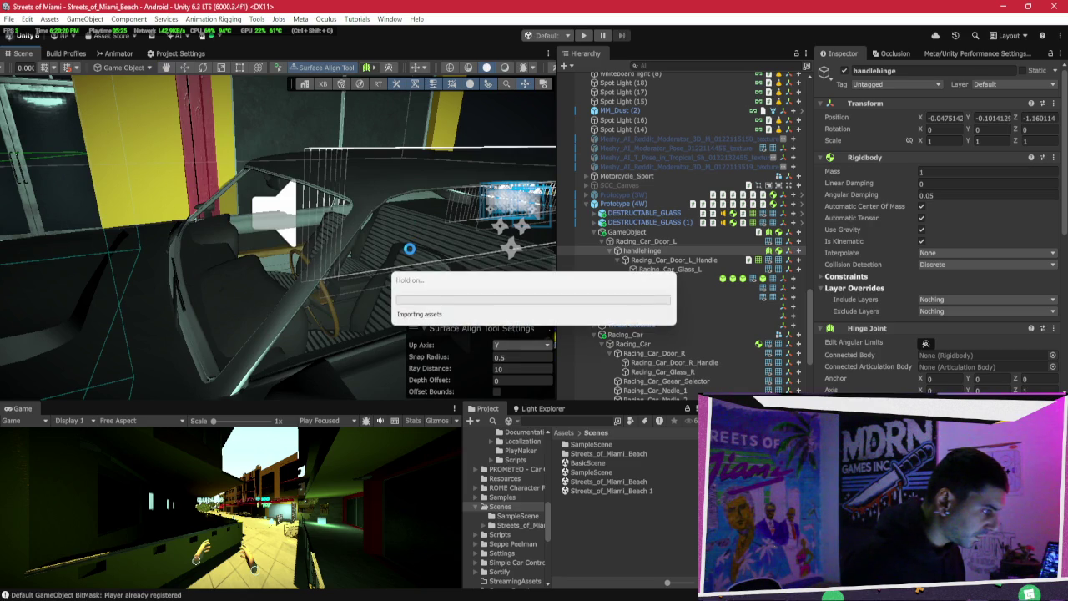
mouse_move(385, 232)
mouse_down()
mouse_move(449, 311)
mouse_move(508, 305)
mouse_up()
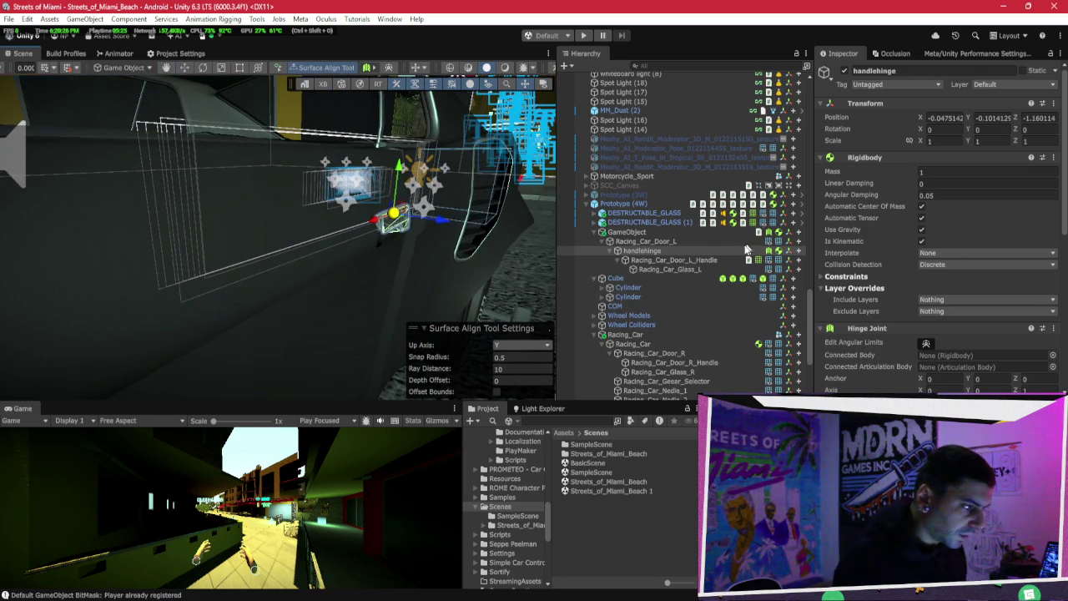
click(680, 259)
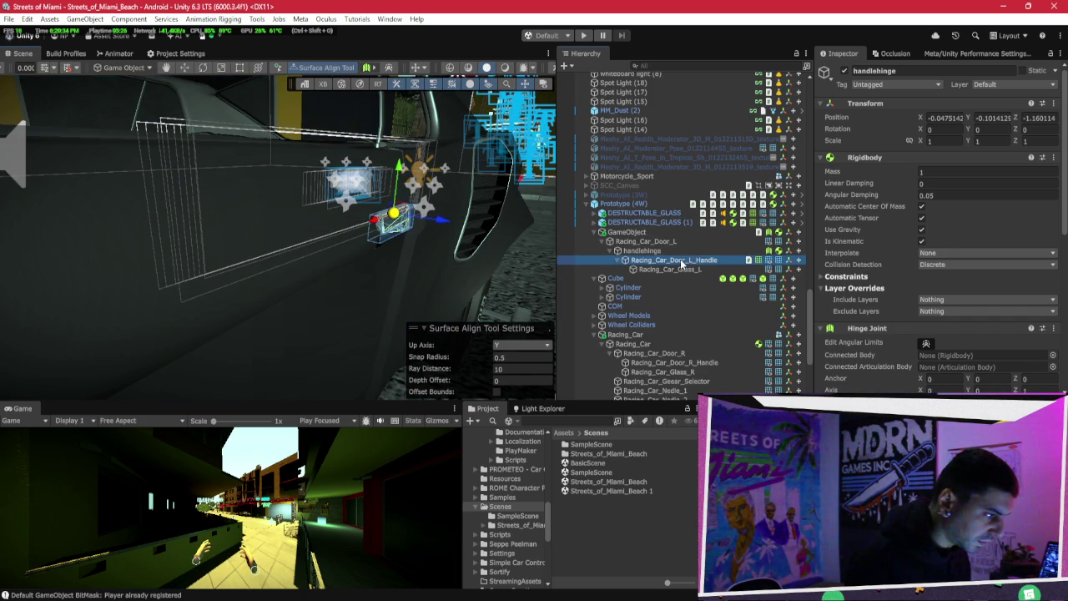
click(677, 251)
scroll(902, 203, down, 2)
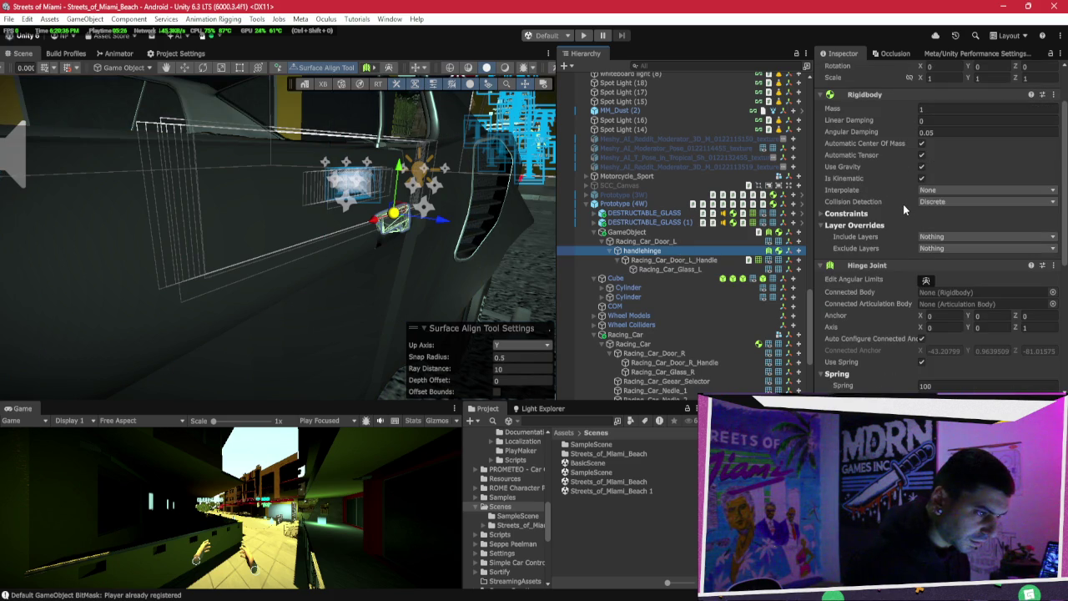
scroll(903, 201, up, 2)
key(e)
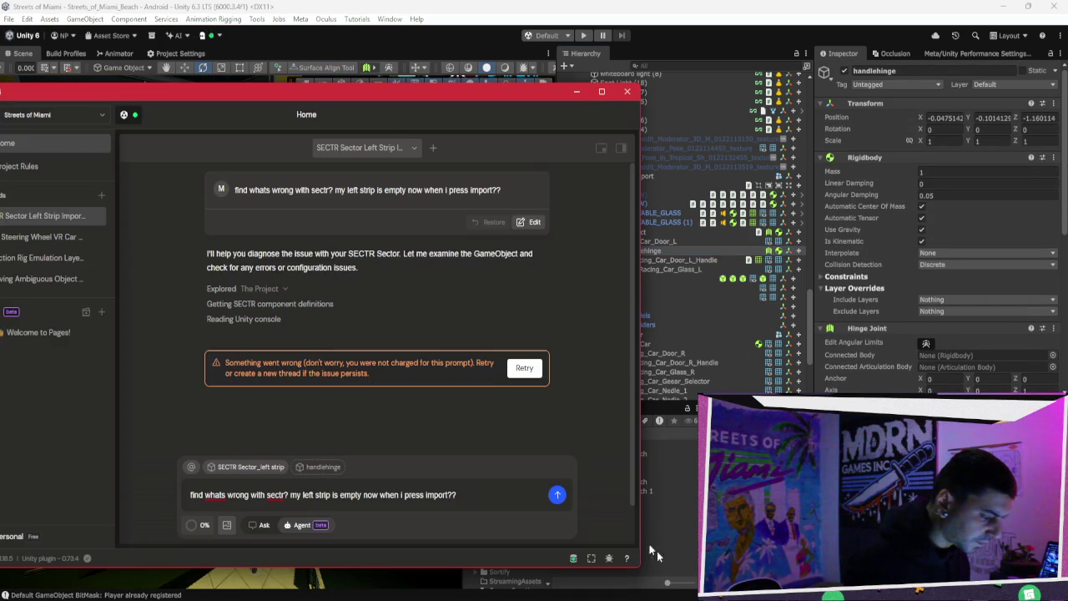
click(522, 366)
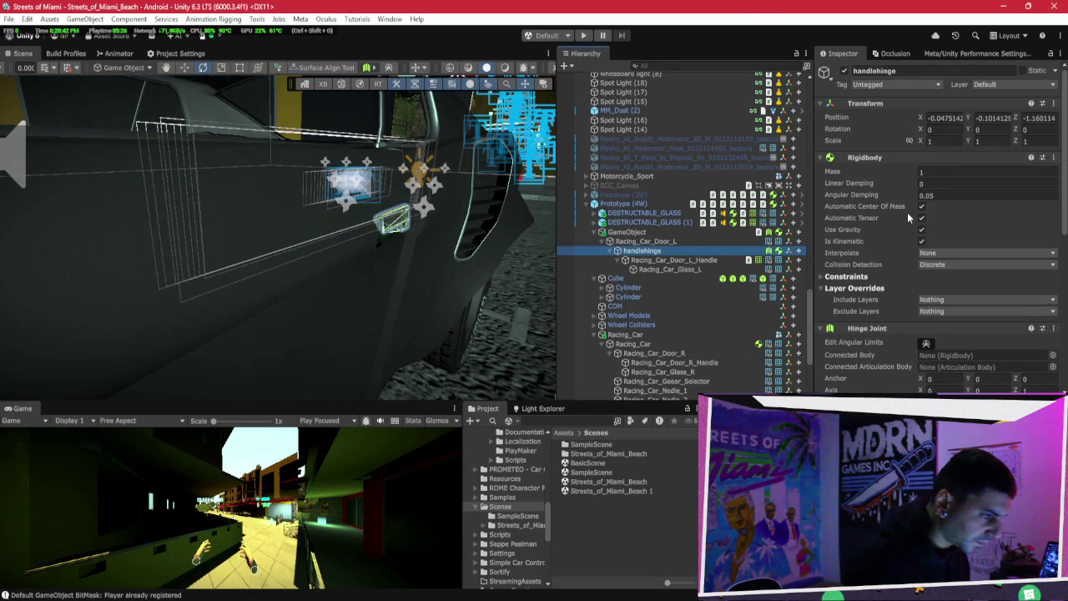
scroll(906, 208, down, 4)
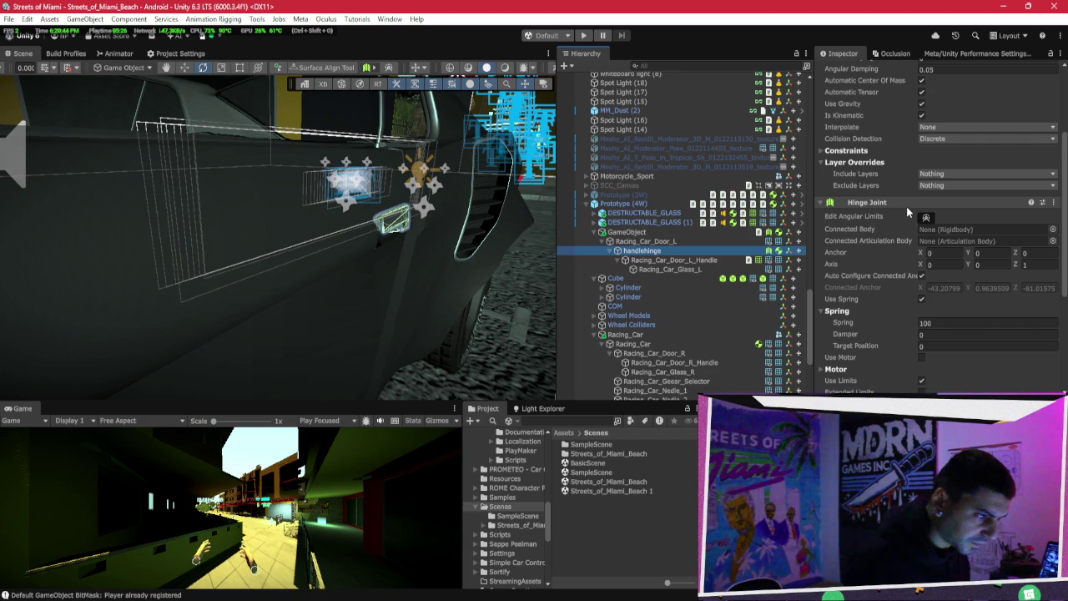
scroll(906, 207, down, 1)
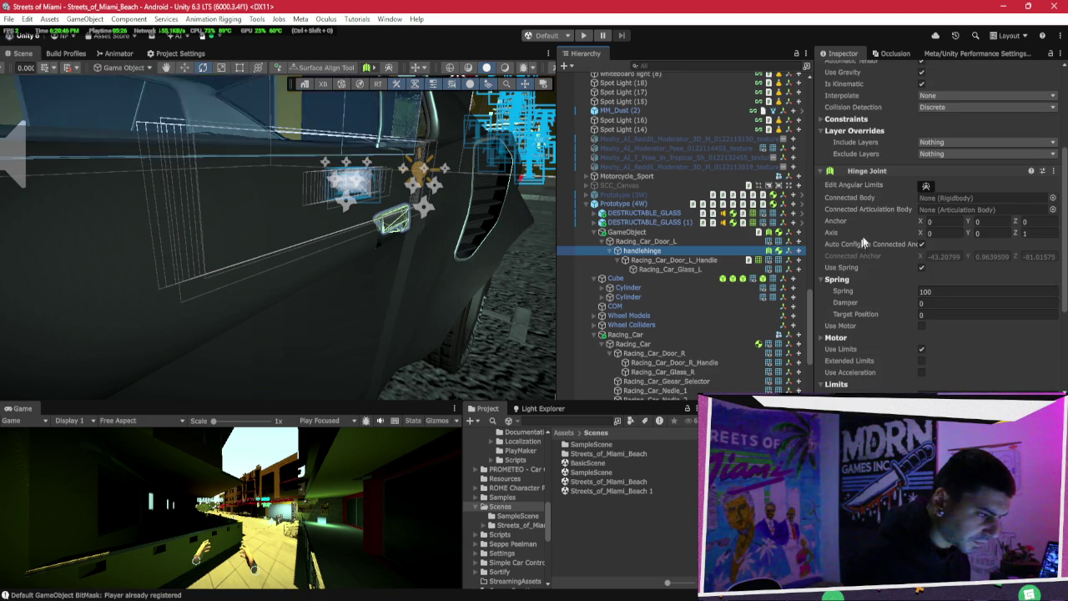
mouse_move(534, 250)
mouse_down()
mouse_move(560, 256)
mouse_move(431, 246)
mouse_up()
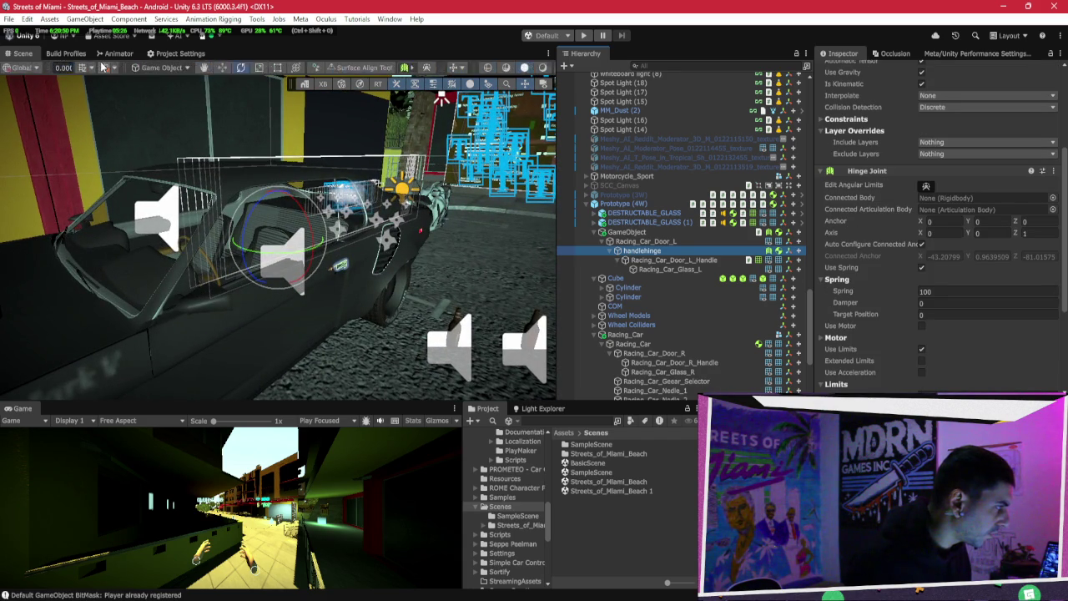
click(59, 67)
Step: Select handlehinge, frame it, and set its Hinge Joint Axis Z to -1
key(z)
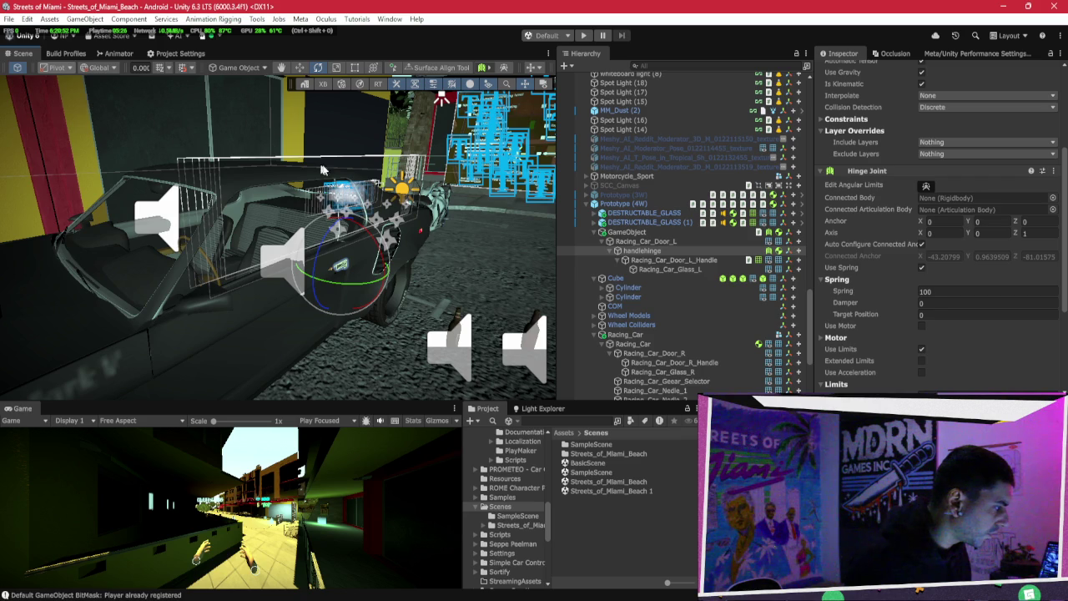
click(673, 252)
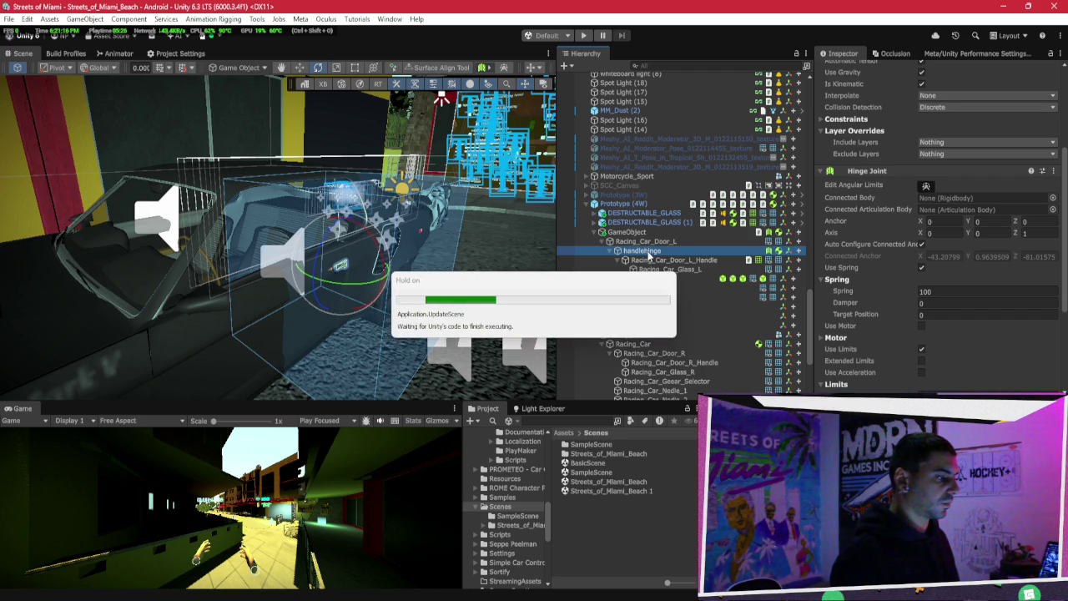
key(w)
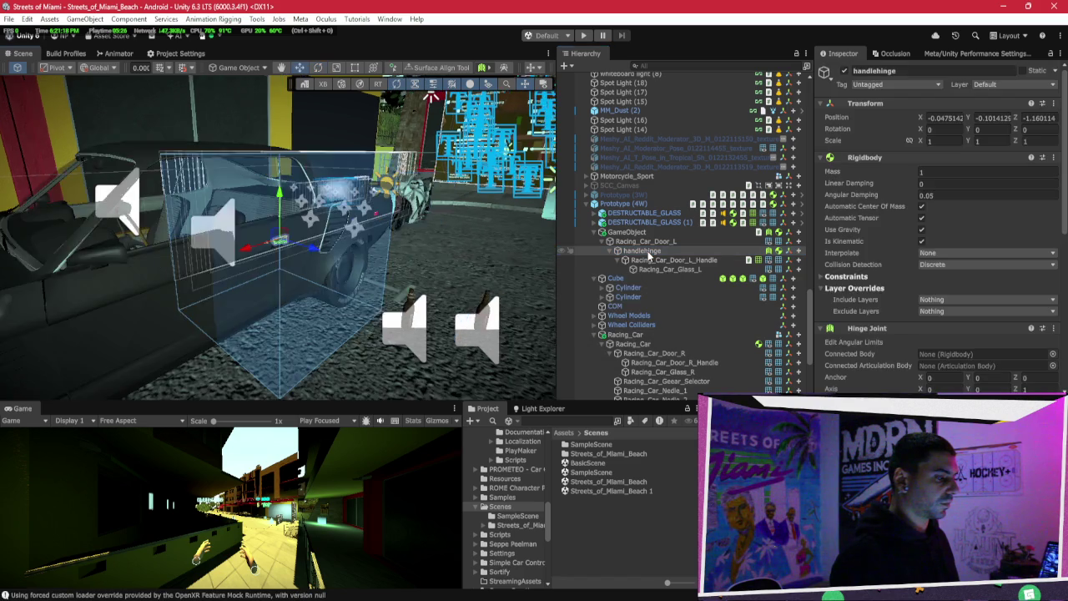
key(f)
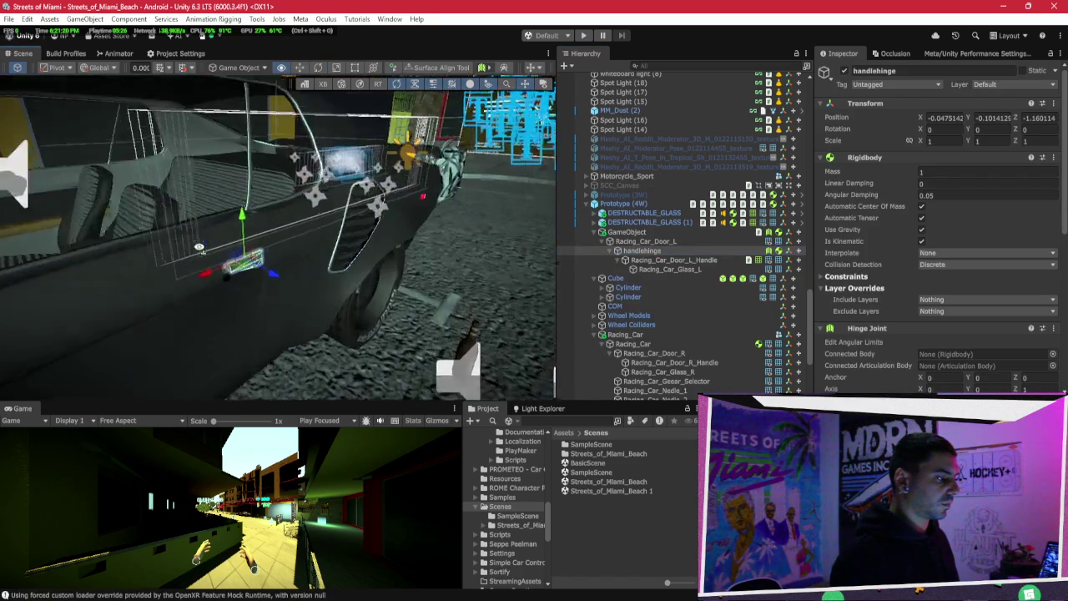
scroll(891, 192, down, 2)
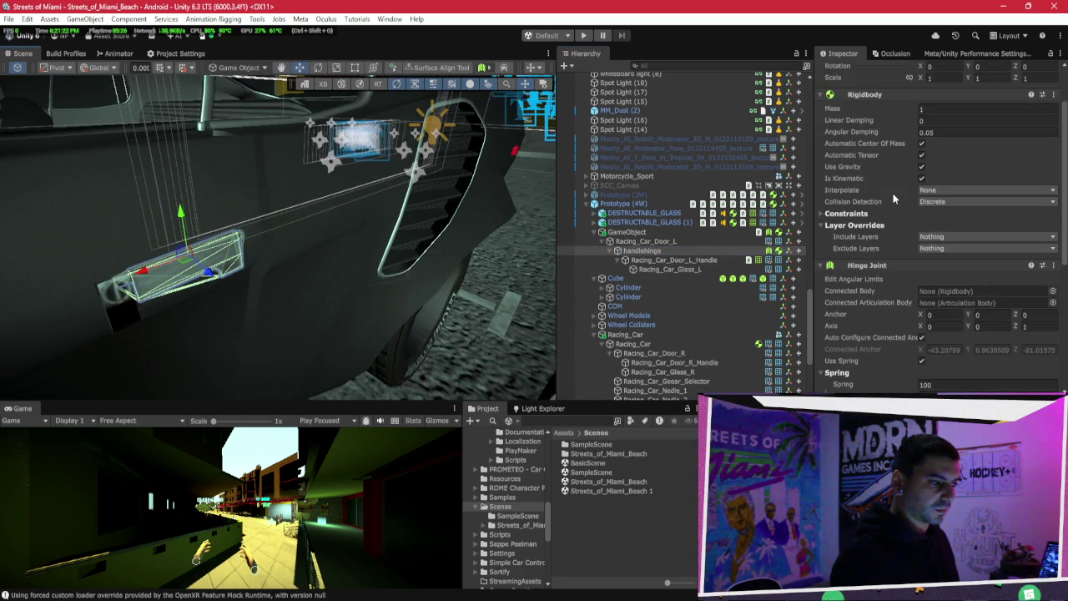
scroll(924, 254, down, 2)
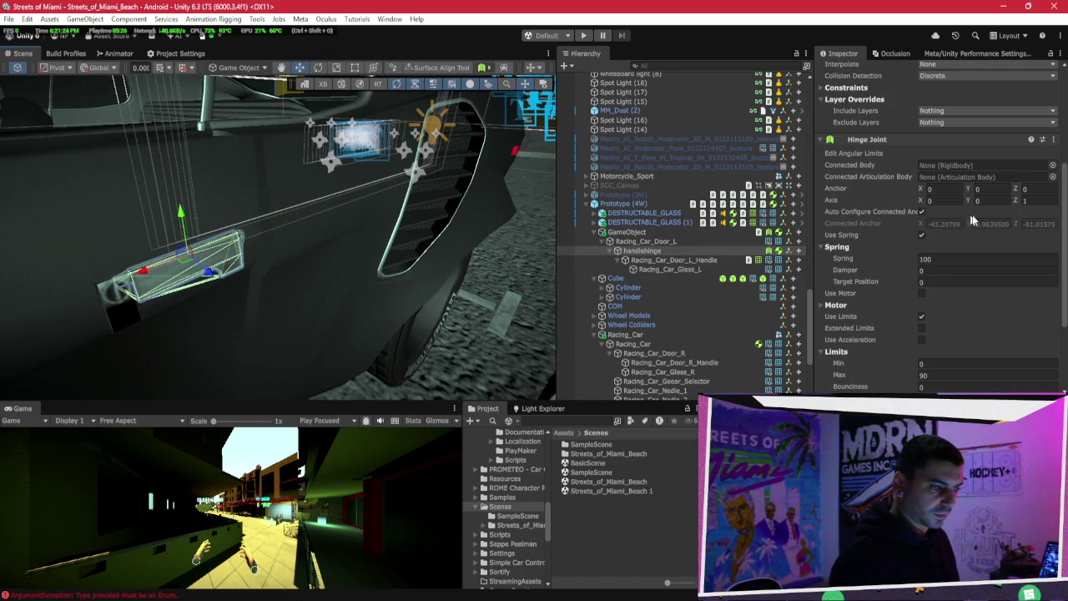
key(Return)
Step: Swing the handle about its hinge, lower the Hinge Joint Spring to 50, and view the door
key(e)
drag(207, 255, 227, 288)
scroll(946, 200, down, 5)
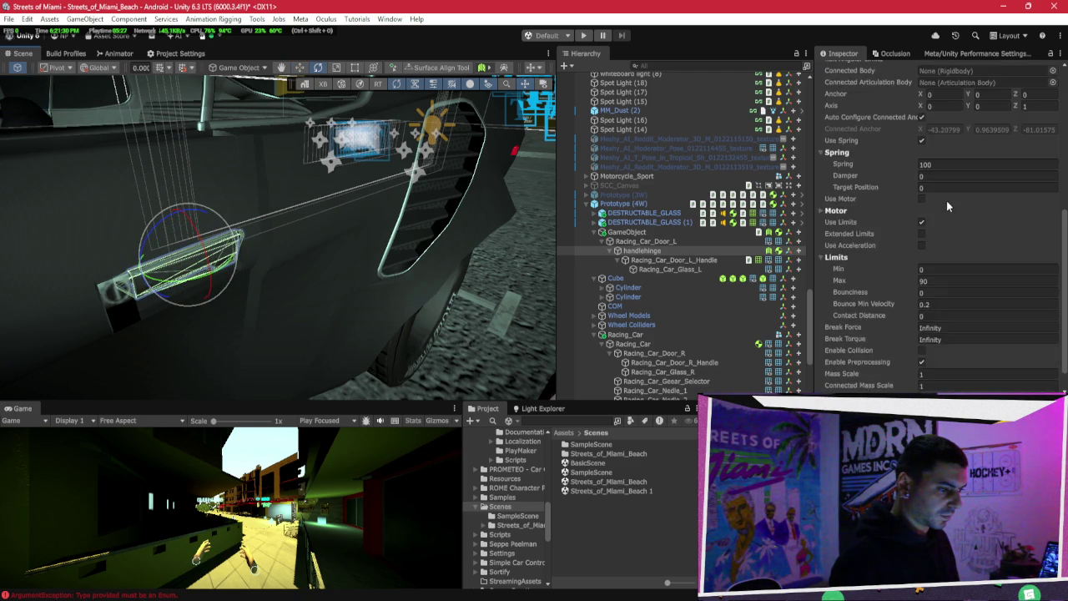
scroll(947, 201, up, 10)
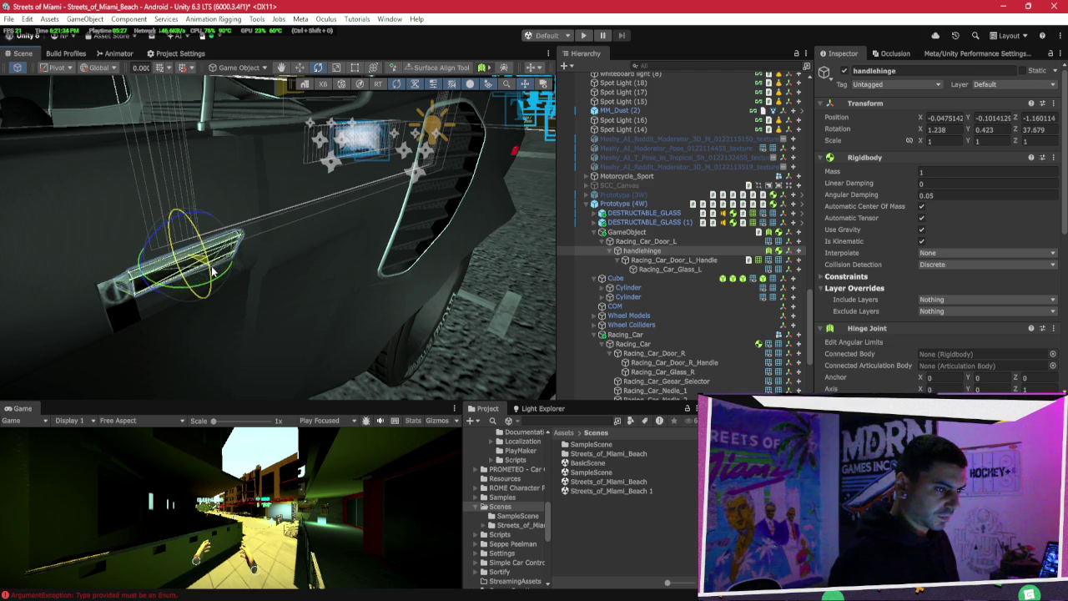
scroll(1014, 293, down, 3)
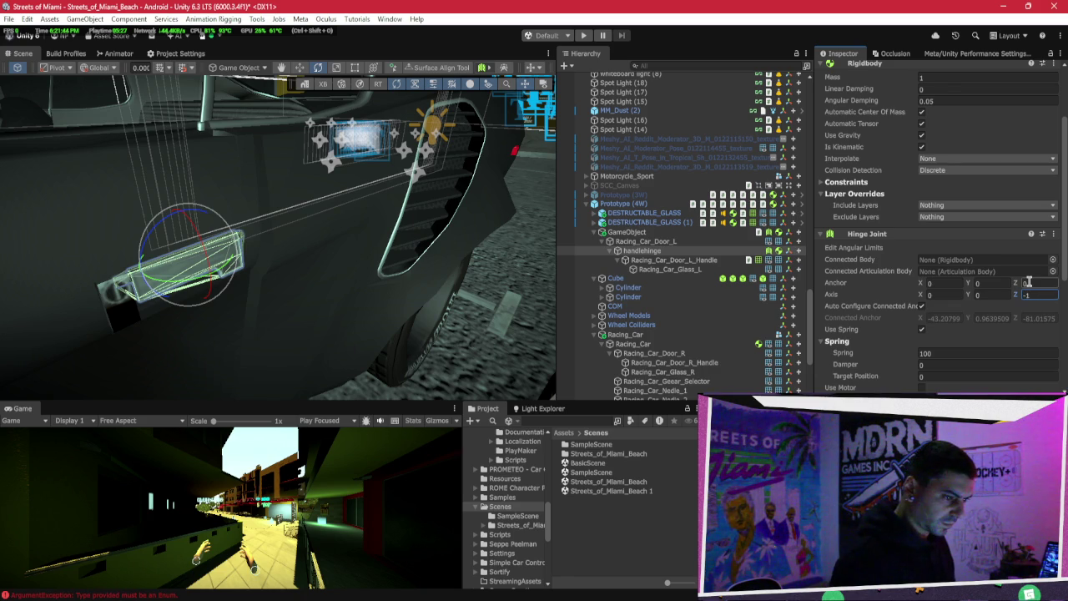
scroll(991, 337, down, 1)
scroll(896, 268, down, 3)
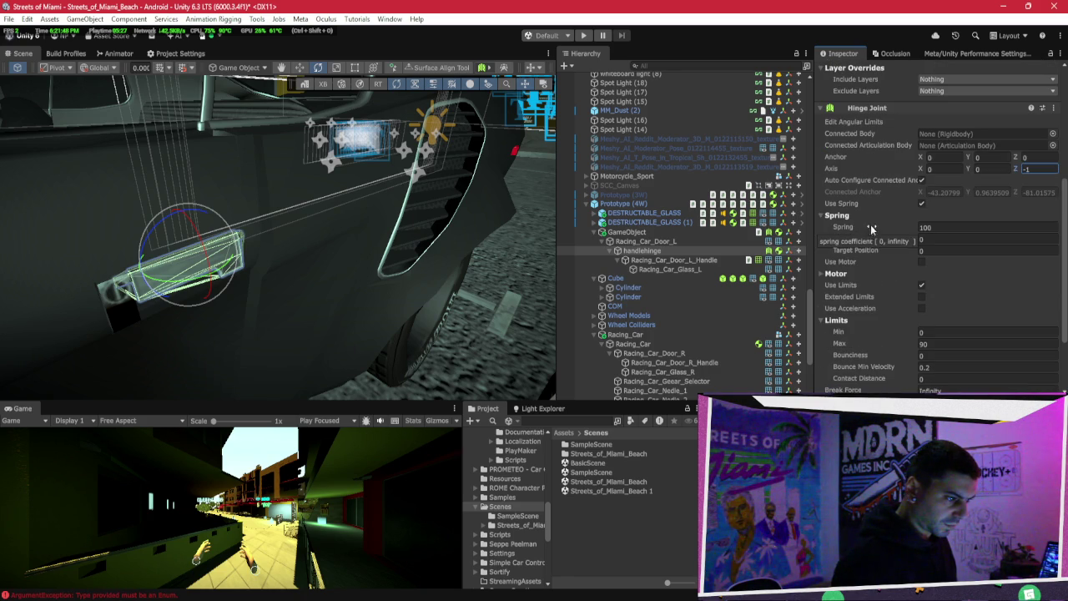
scroll(905, 234, up, 1)
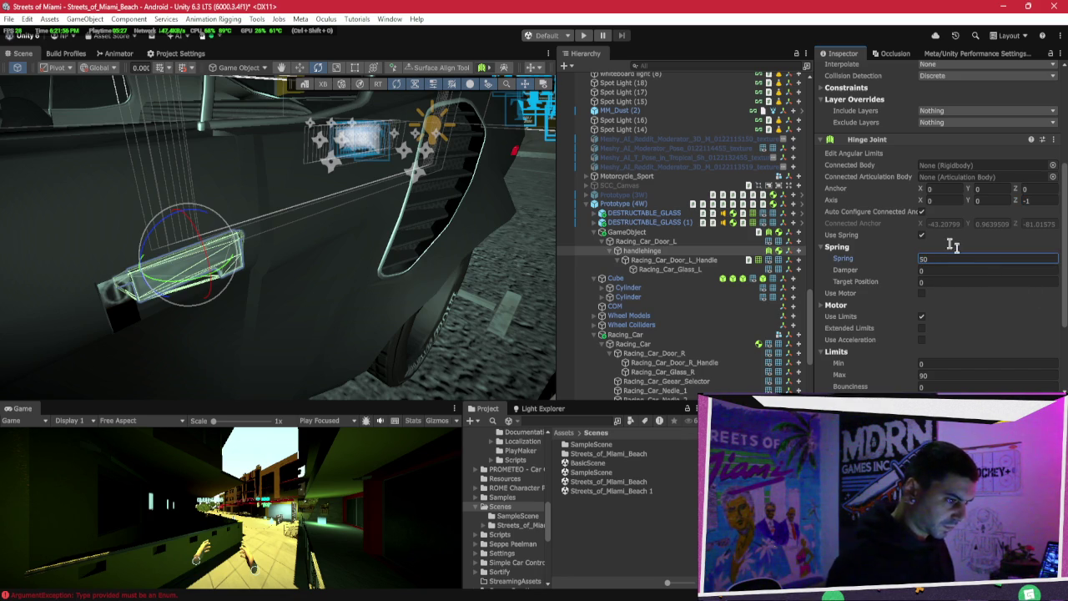
mouse_move(342, 244)
mouse_down()
mouse_move(327, 302)
mouse_move(250, 262)
mouse_move(234, 231)
mouse_move(292, 224)
mouse_up()
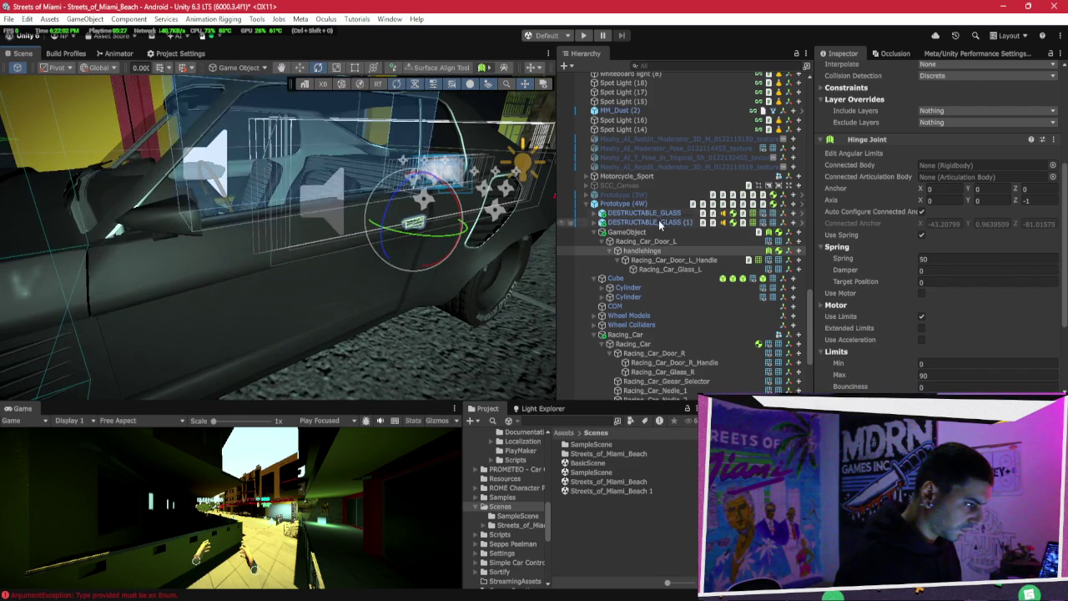
Step: Set the door-hinge GameObject's Hinge Joint Axis X to -1, then enter play mode
click(657, 242)
drag(657, 241, 656, 234)
click(655, 232)
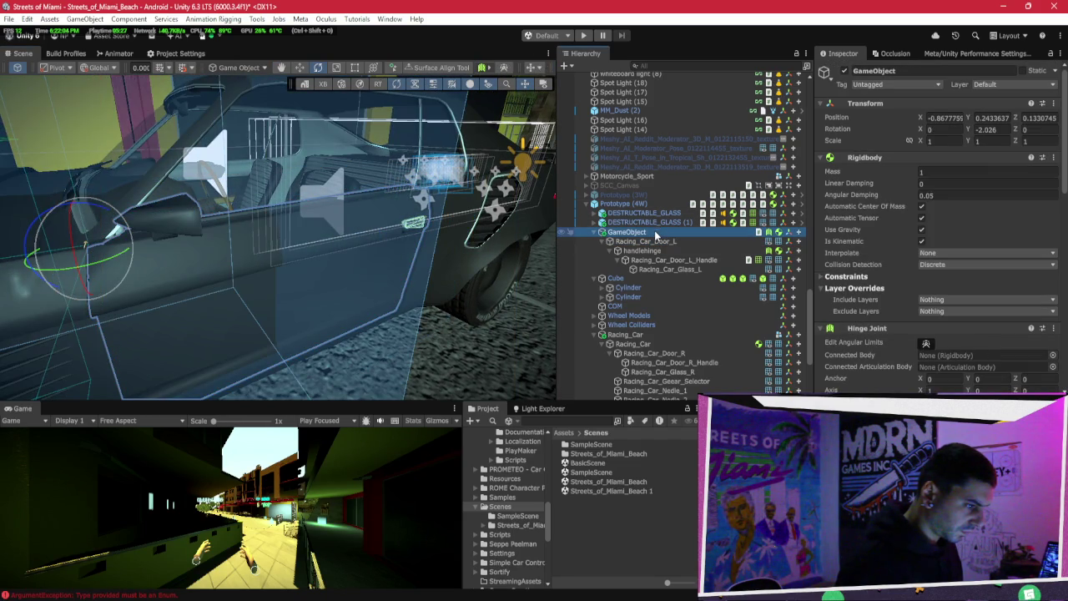
scroll(888, 201, down, 2)
scroll(888, 200, down, 1)
click(936, 264)
text(-1)
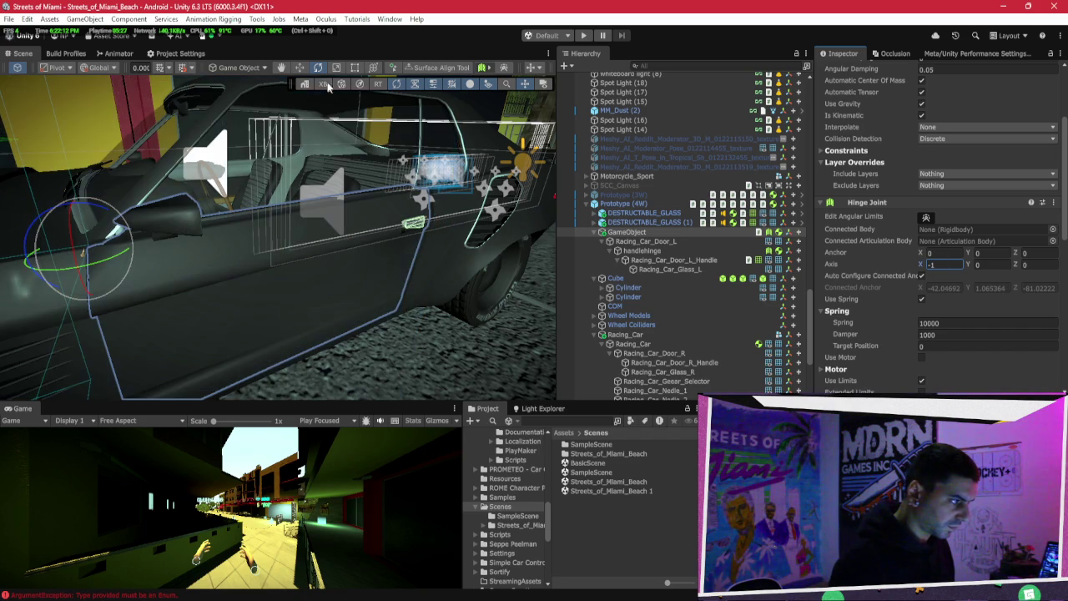
scroll(371, 198, down, 3)
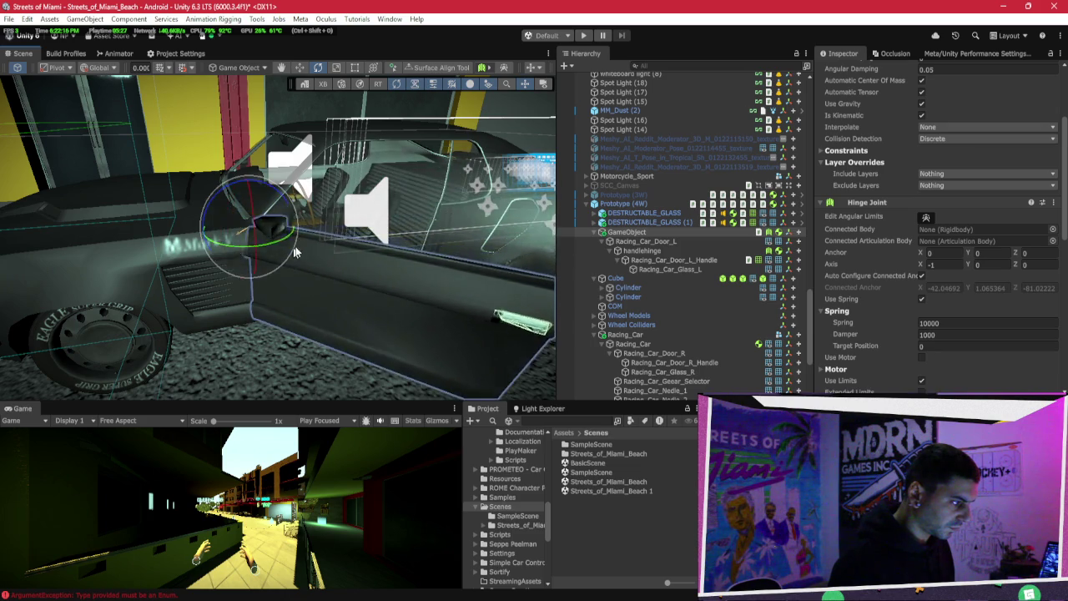
drag(472, 243, 589, 50)
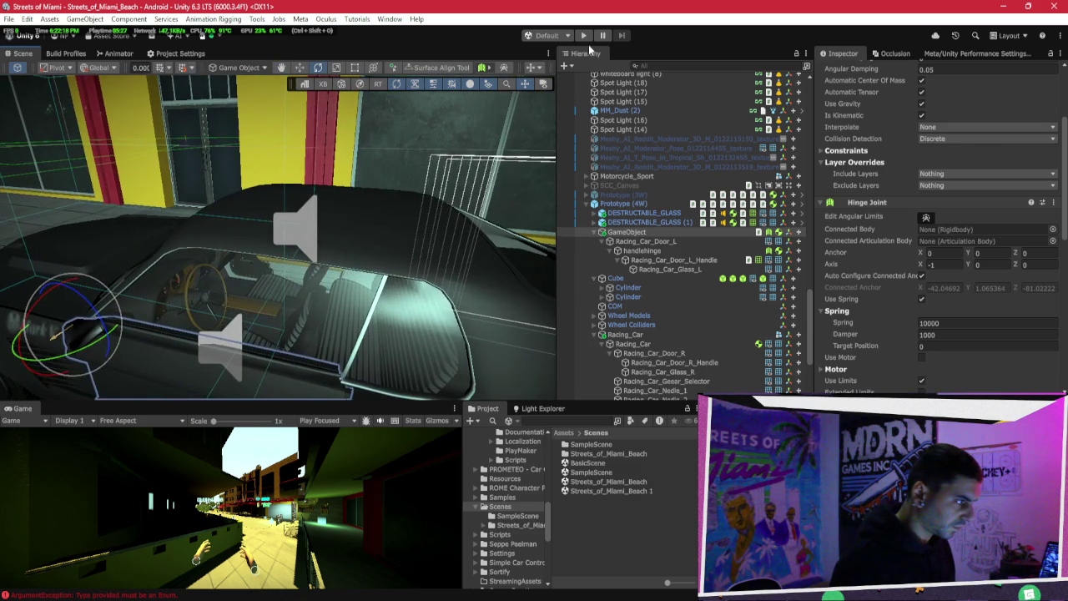
click(584, 37)
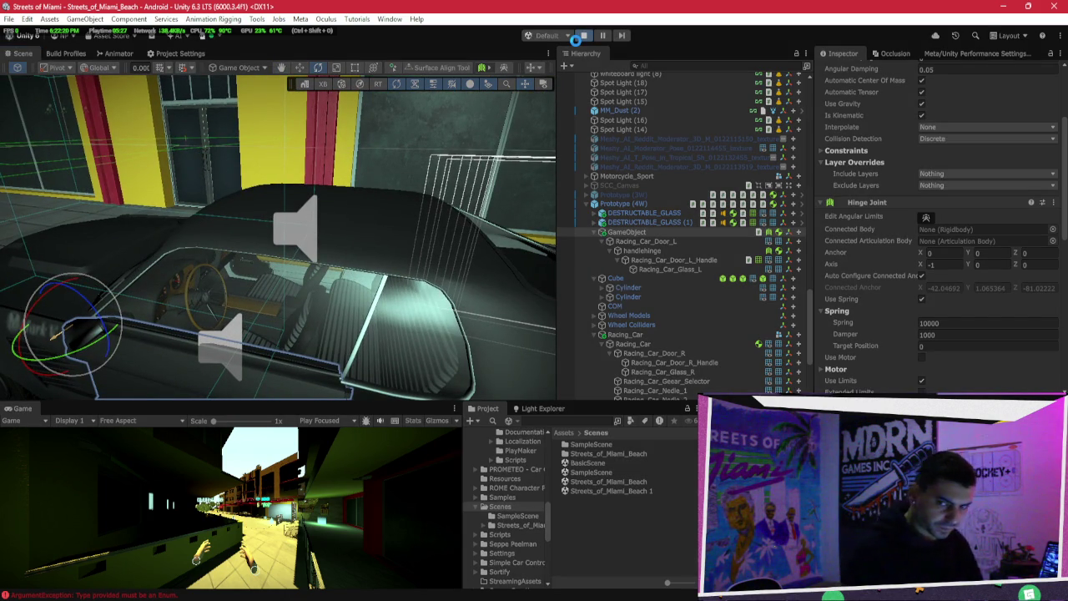
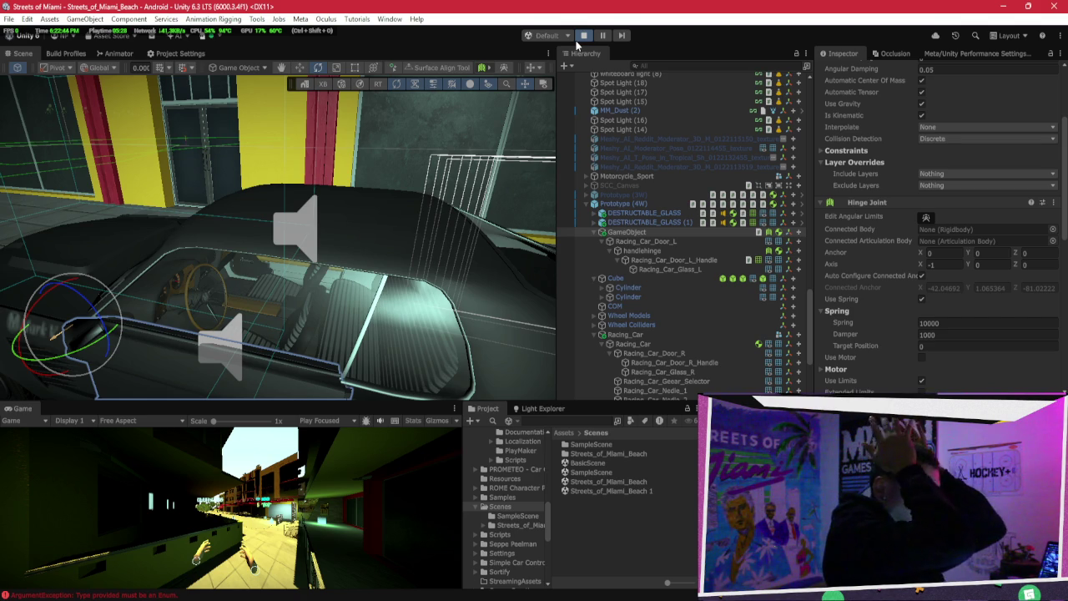
Step: Enter Play mode, enlarge the Scene view, and inspect the two destructible glass pieces
click(583, 36)
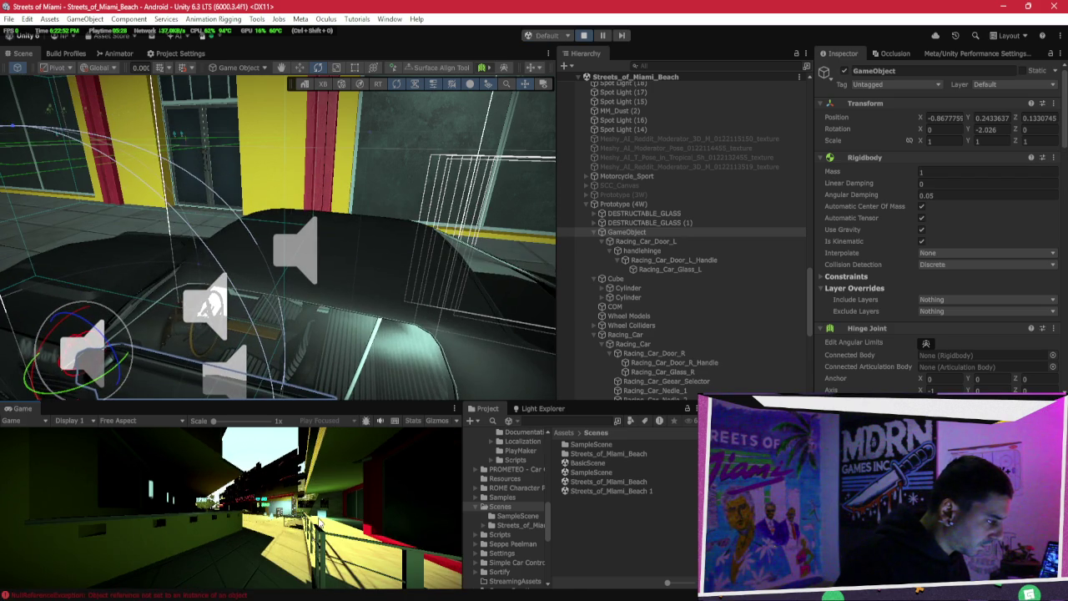
drag(397, 401, 397, 498)
scroll(405, 357, down, 5)
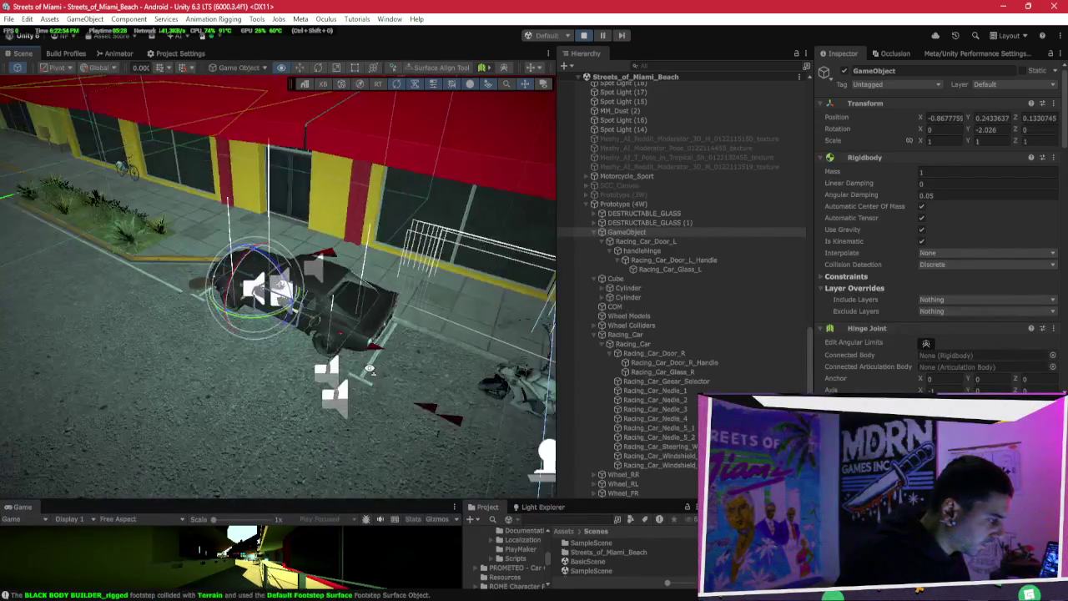
scroll(326, 355, up, 5)
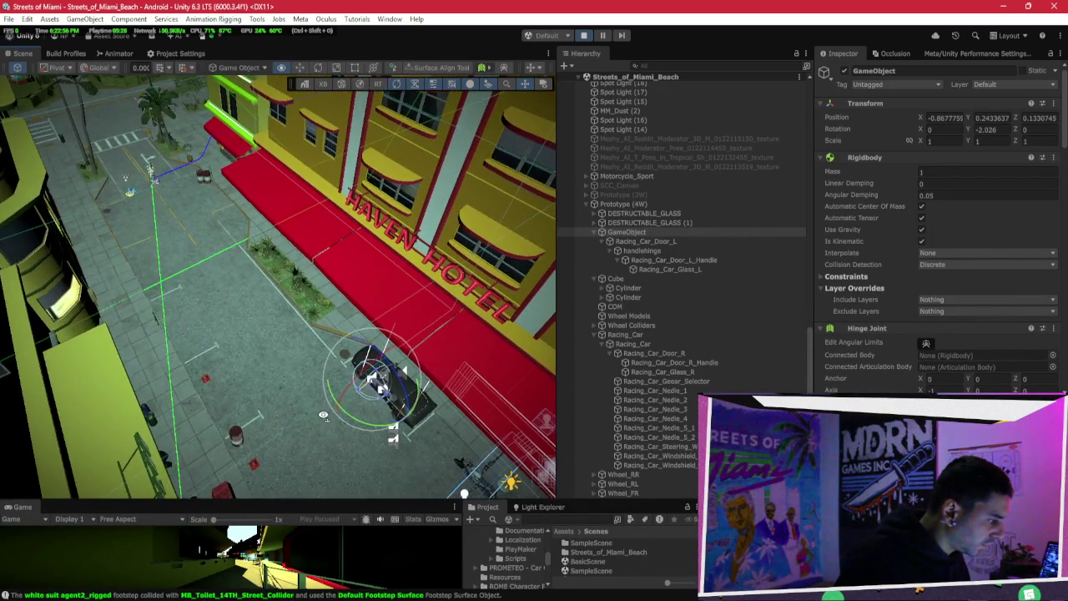
scroll(472, 355, up, 5)
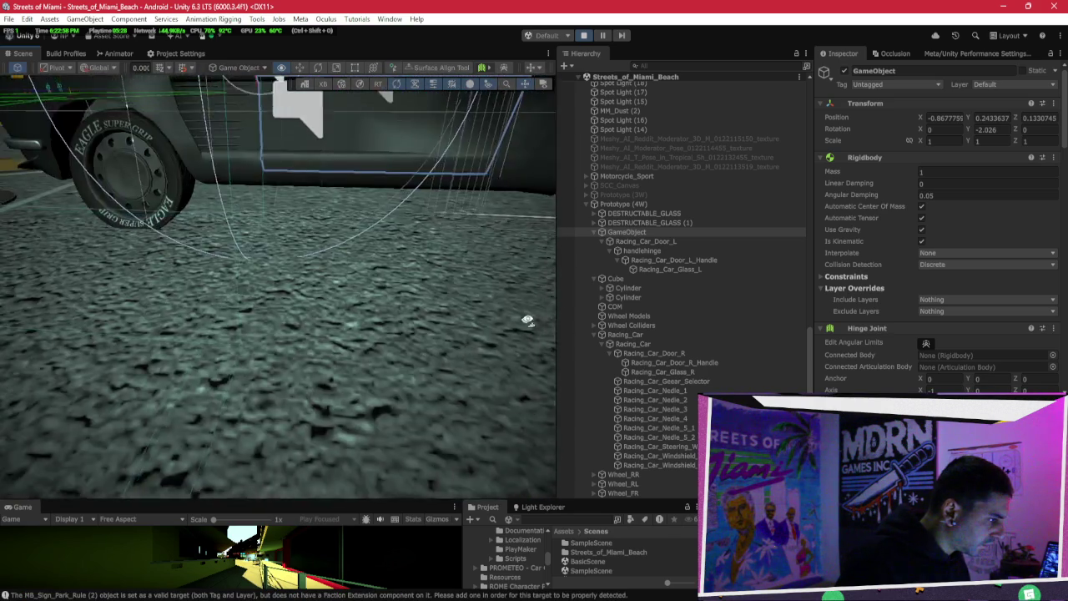
click(621, 223)
double_click(622, 225)
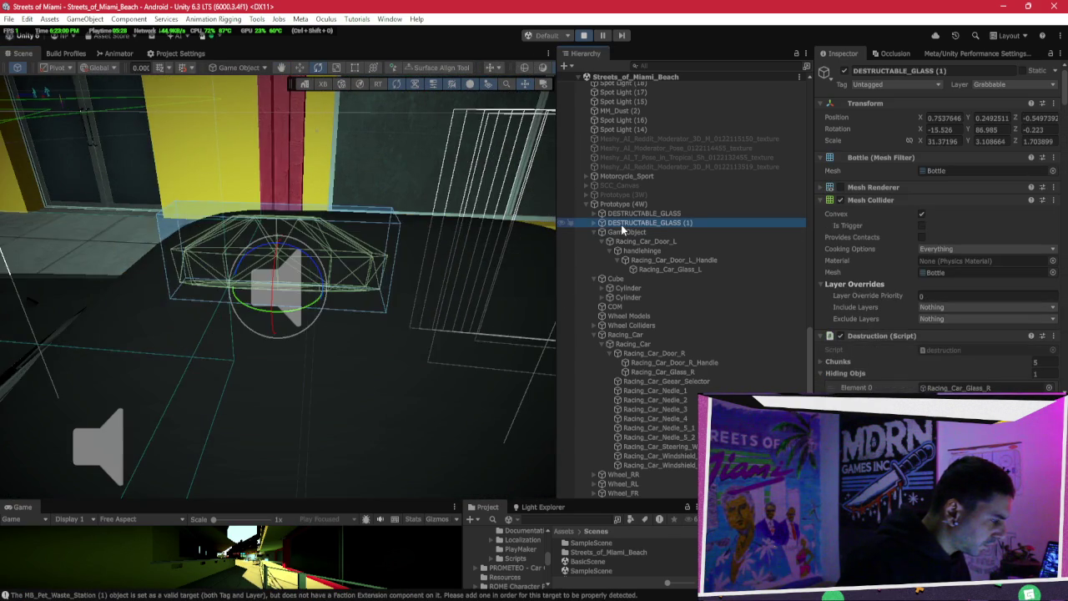
double_click(630, 214)
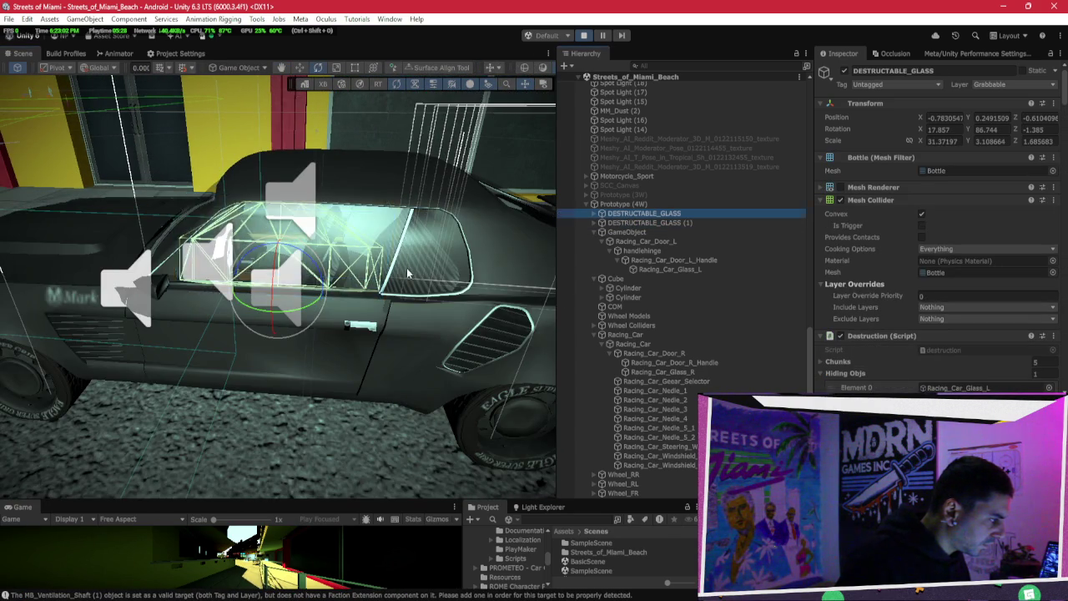
scroll(395, 392, down, 5)
Step: Select the Prototype (4W) car's left door hinge and swing the door open
click(390, 309)
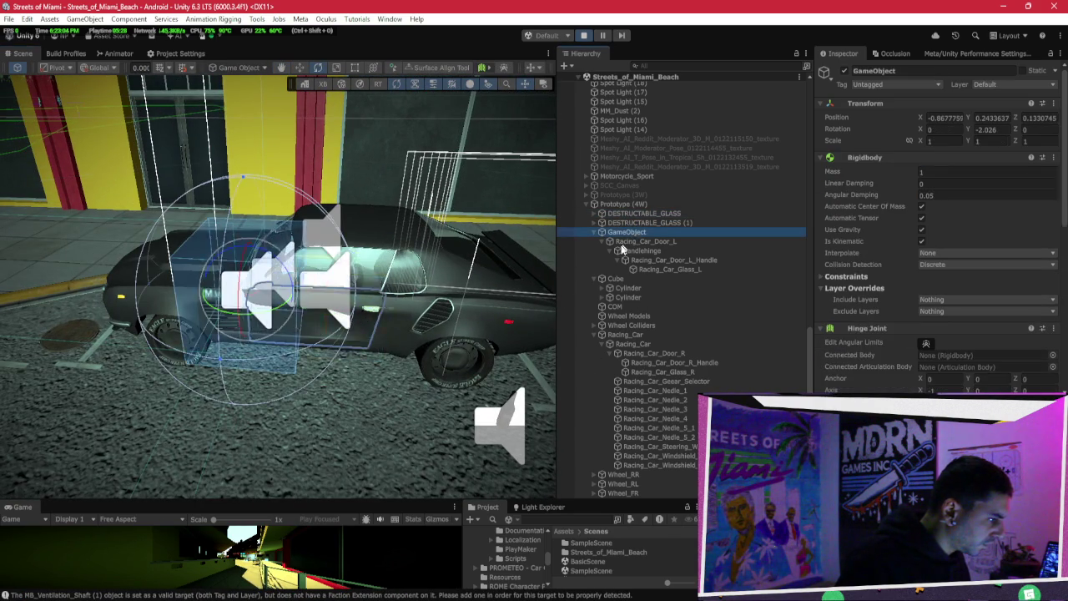
click(391, 307)
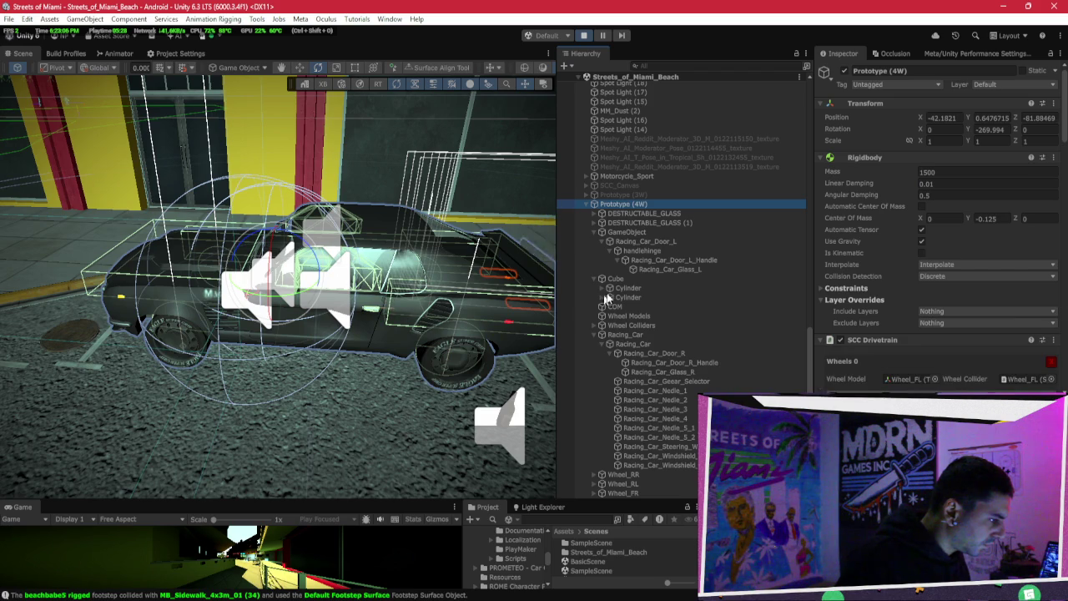
click(654, 233)
click(664, 270)
click(652, 240)
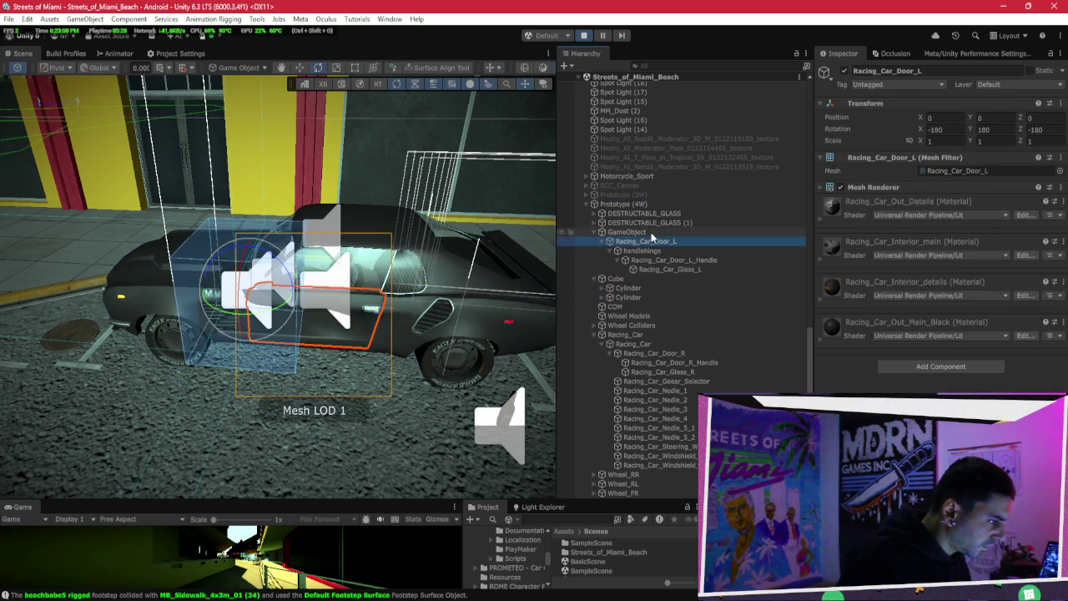
click(649, 232)
mouse_move(262, 317)
mouse_down()
mouse_move(227, 351)
mouse_move(308, 357)
mouse_up()
Step: With the pivot set to Center, rotate the Racing_Car_Door_L door about 4.7 degrees
key(w)
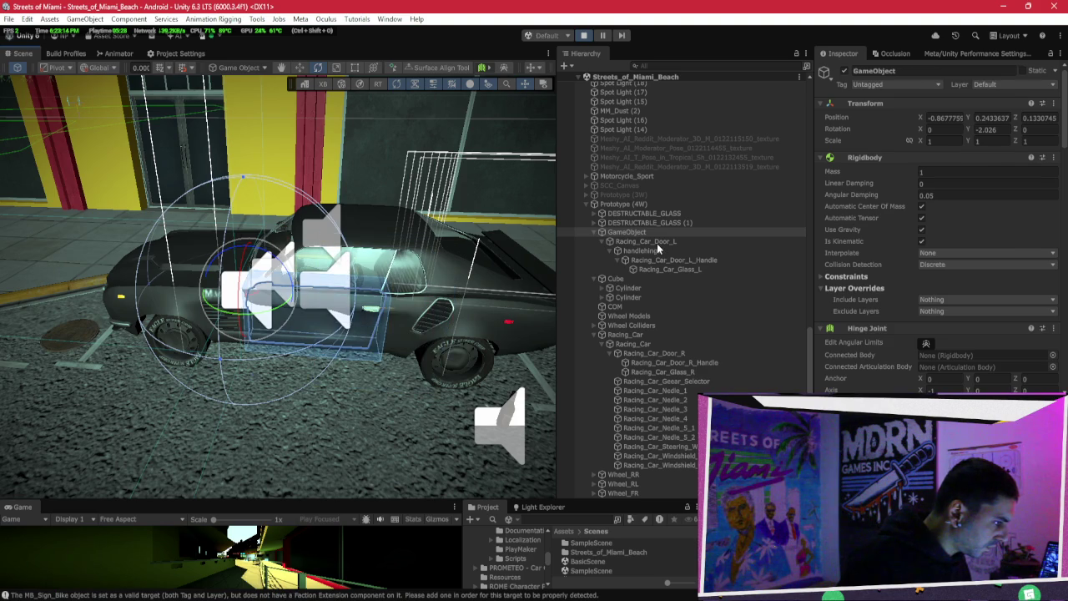
click(350, 329)
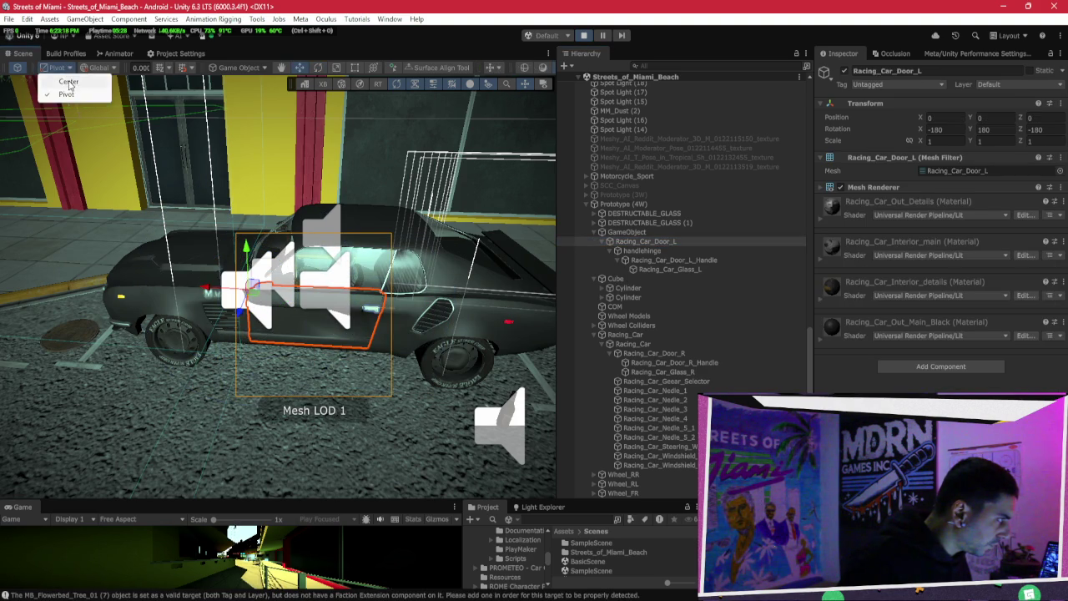
click(66, 67)
click(315, 335)
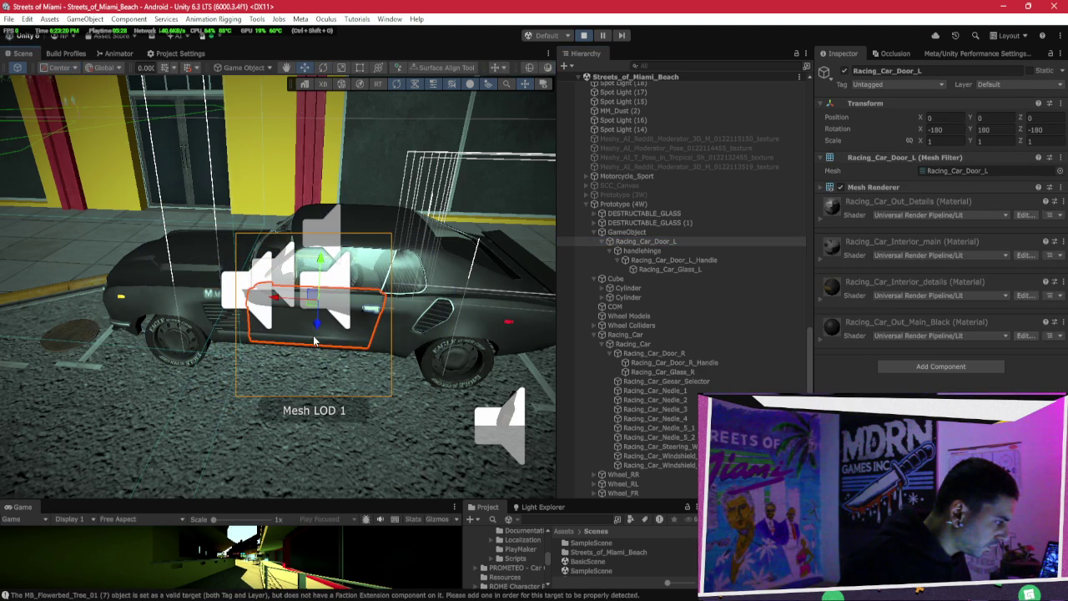
key(e)
drag(327, 333, 348, 332)
Step: Frame the Prototype (4W) car and orbit the view toward the hotel
click(639, 232)
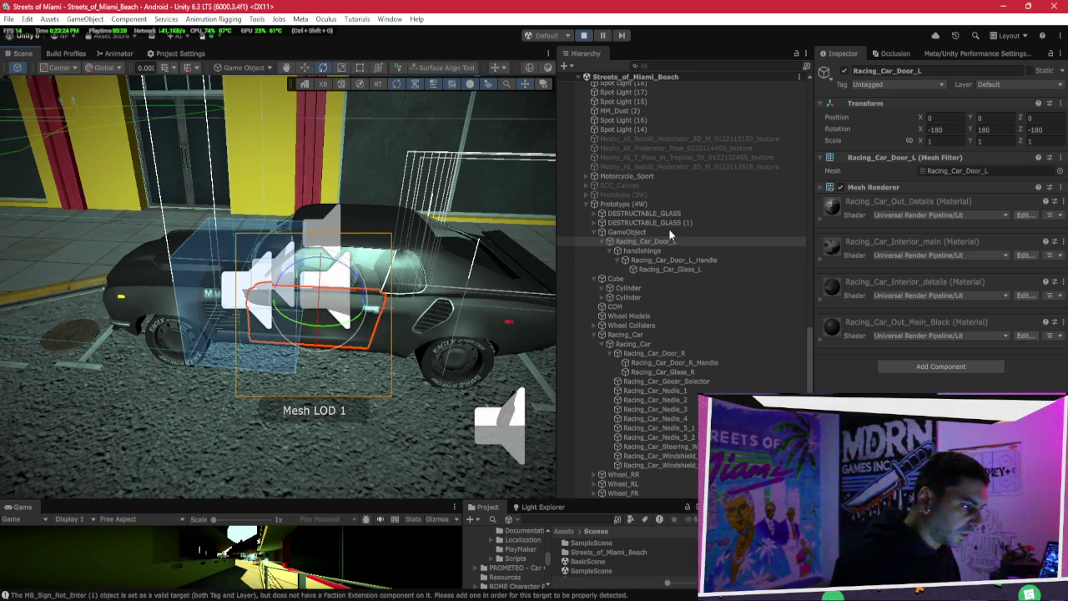
click(622, 204)
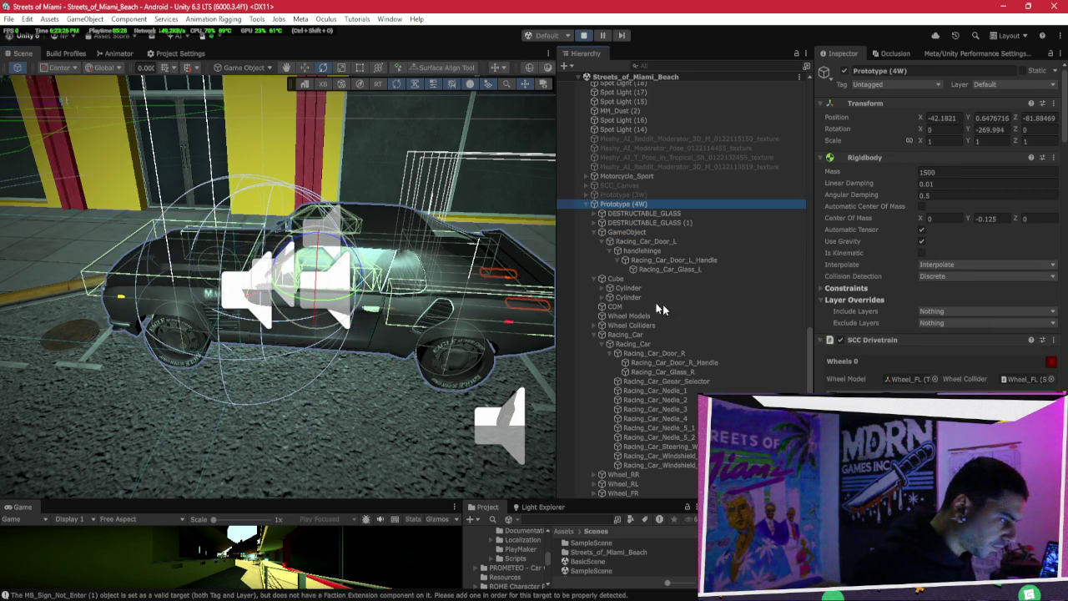
key(f)
drag(234, 409, 275, 442)
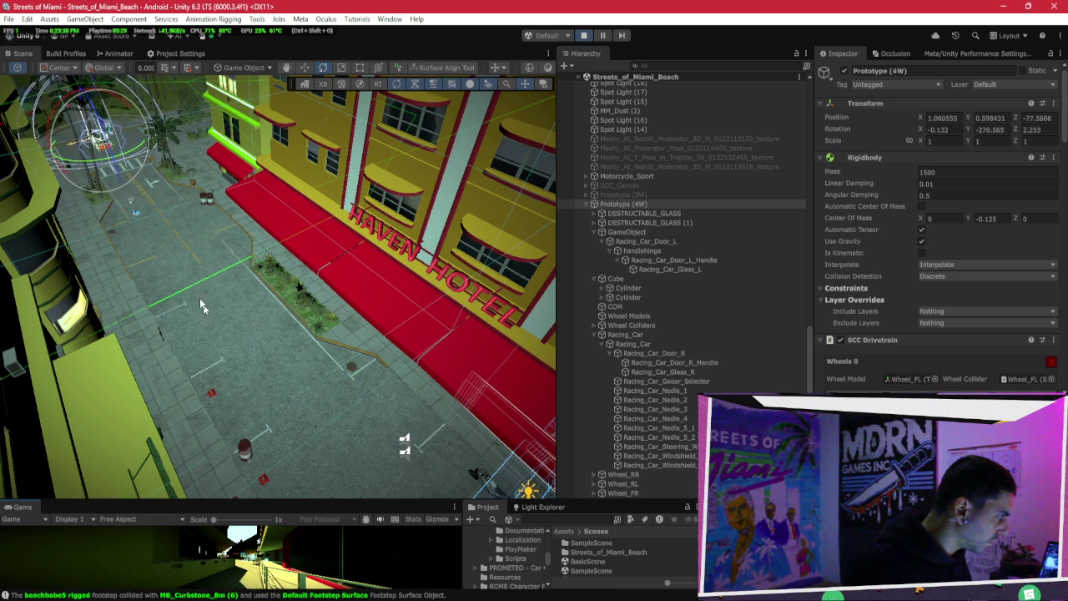
Step: Keep the moving Prototype (4W) car framed while orbiting, and raise the Game view scale to 5x
key(f)
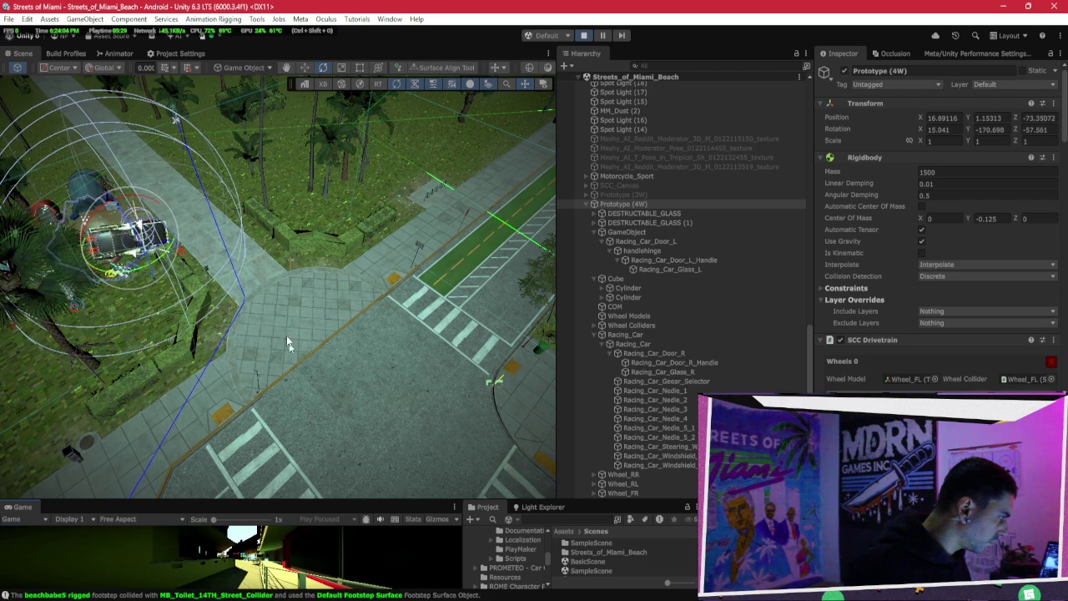
key(f)
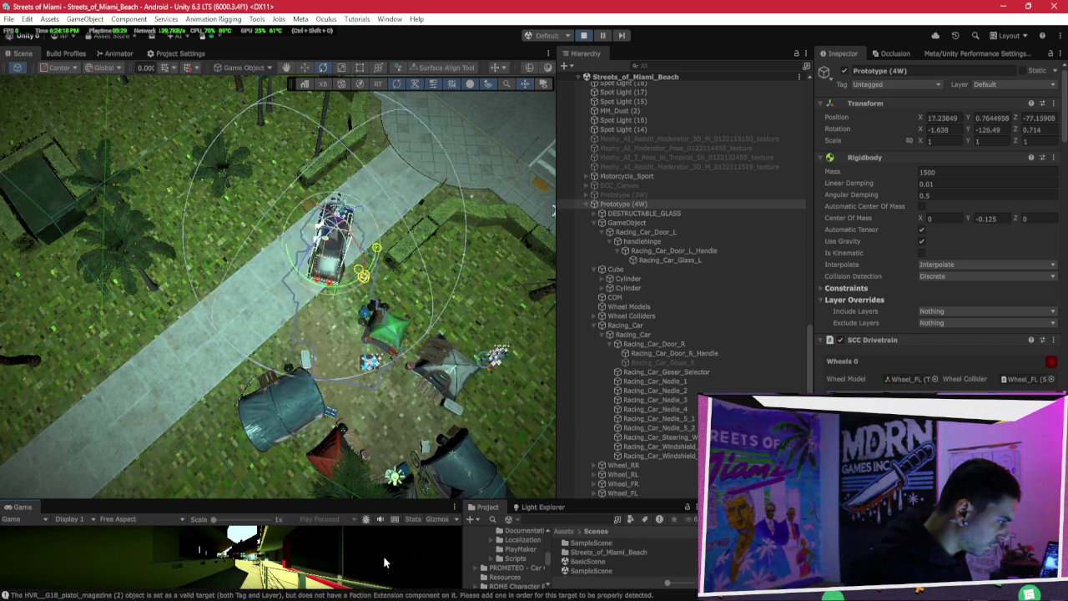
mouse_move(442, 242)
mouse_down()
mouse_move(475, 166)
mouse_move(257, 119)
mouse_move(238, 125)
mouse_up()
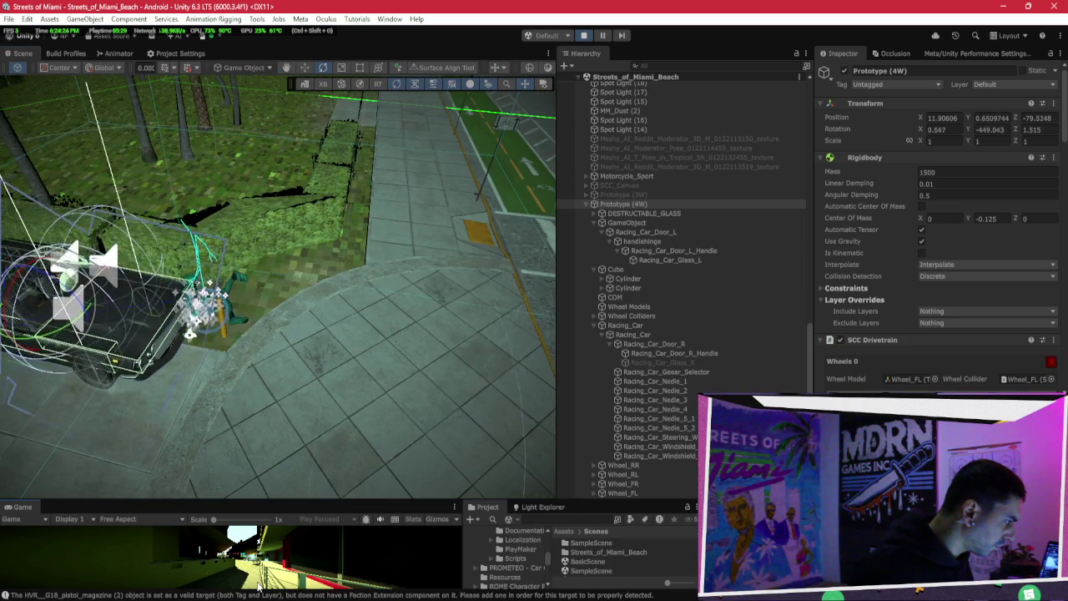
key(f)
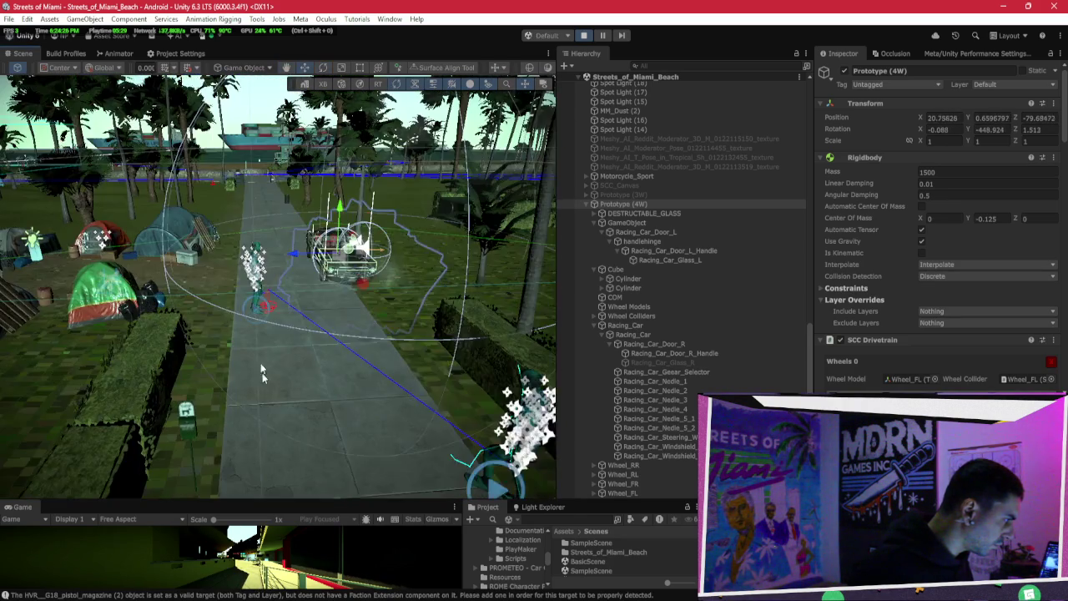
drag(214, 519, 268, 517)
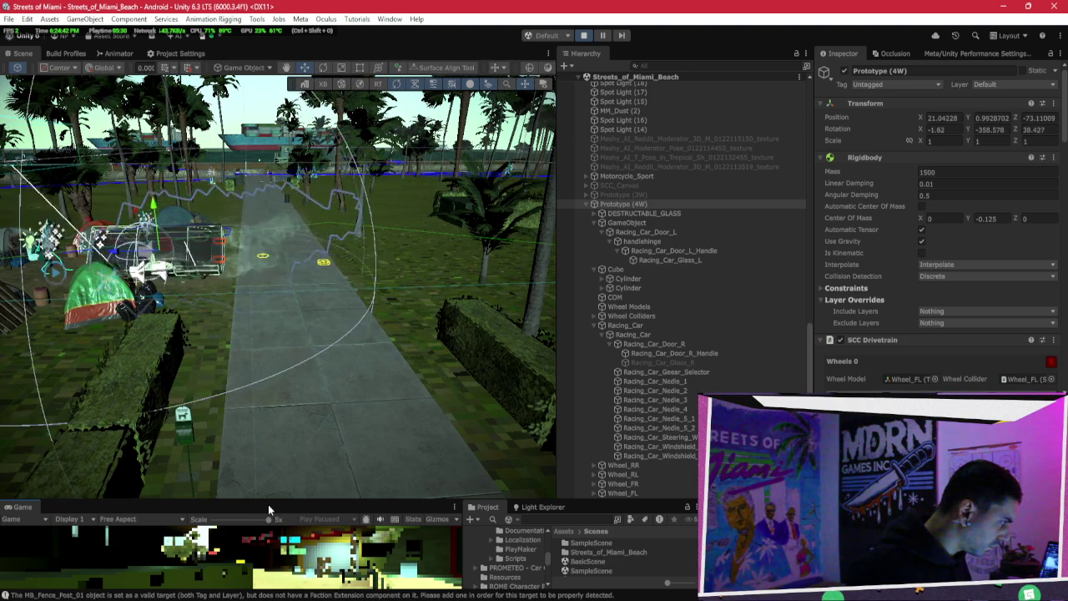
mouse_move(265, 492)
mouse_down()
mouse_move(225, 417)
mouse_move(118, 276)
mouse_up()
scroll(117, 276, up, 3)
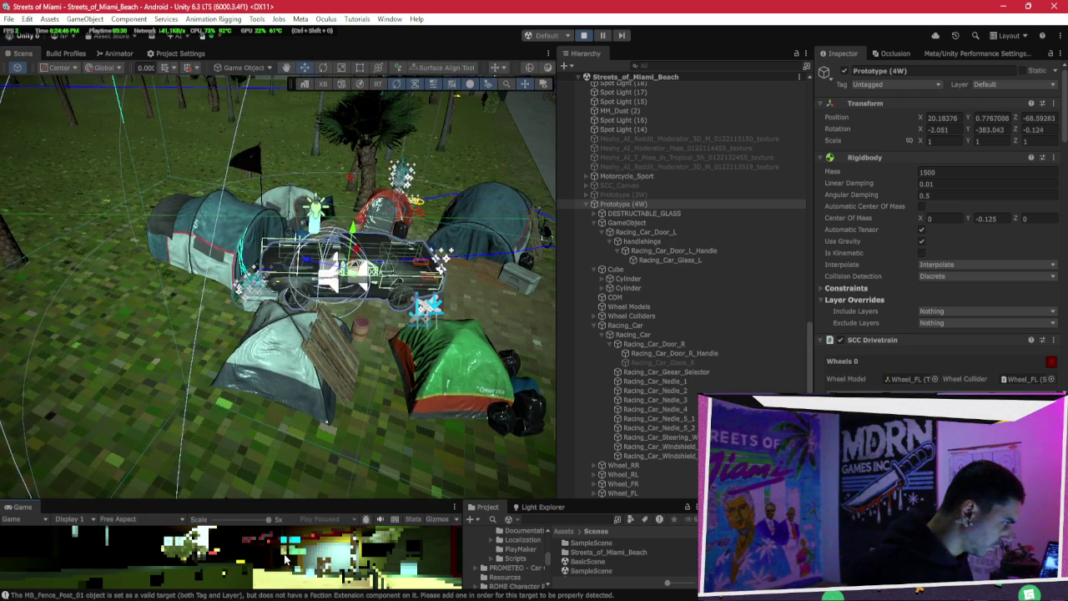
mouse_move(350, 300)
mouse_down()
mouse_move(410, 273)
mouse_move(269, 529)
mouse_up()
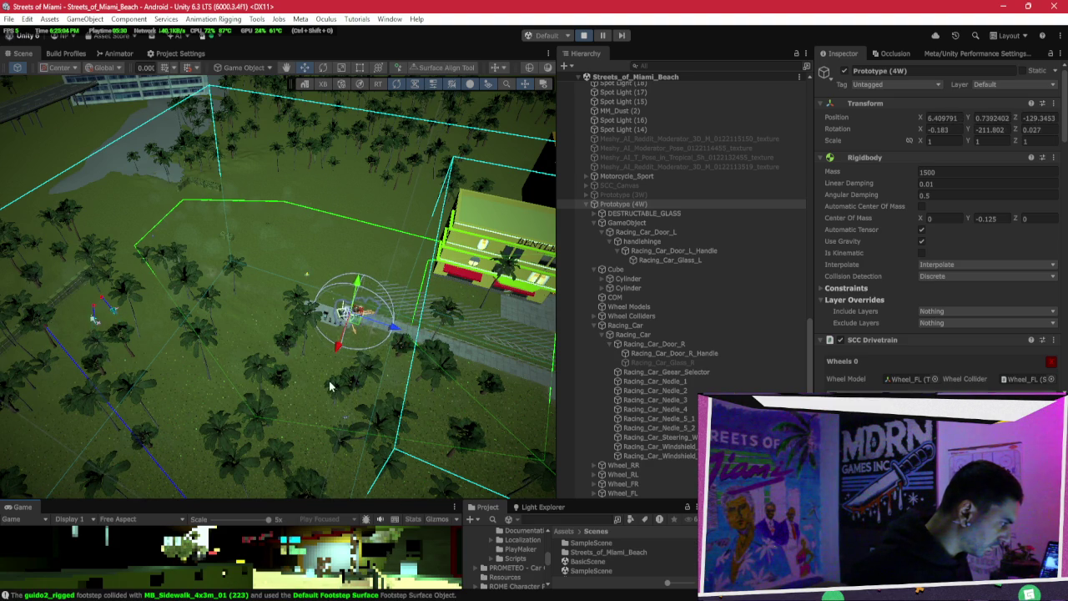
Step: Stop Play mode, then select and frame the beachbabe4_rigged character
click(584, 35)
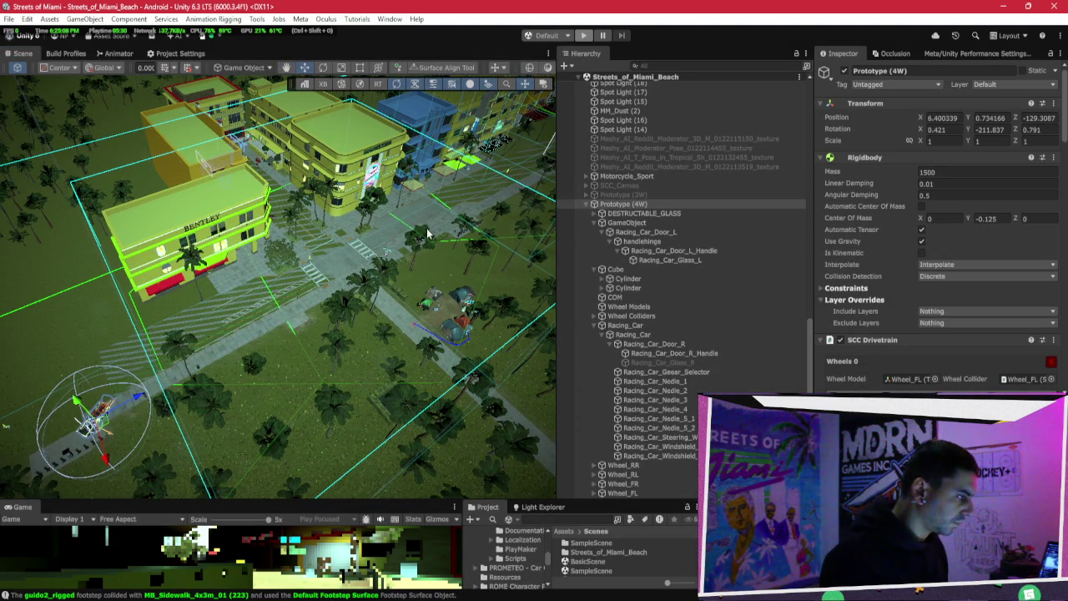
scroll(409, 232, up, 5)
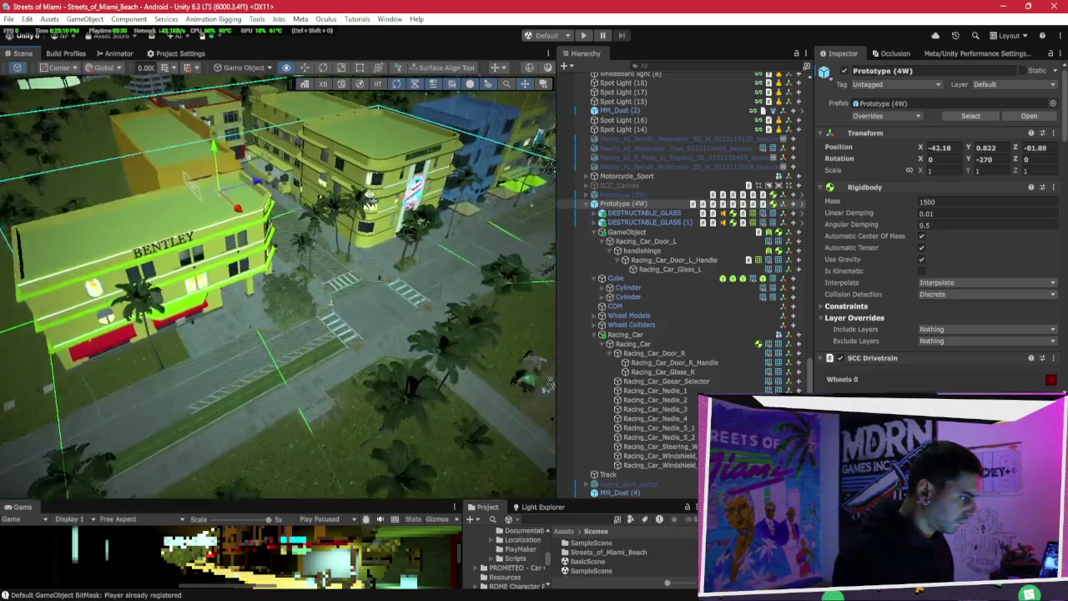
scroll(393, 230, up, 10)
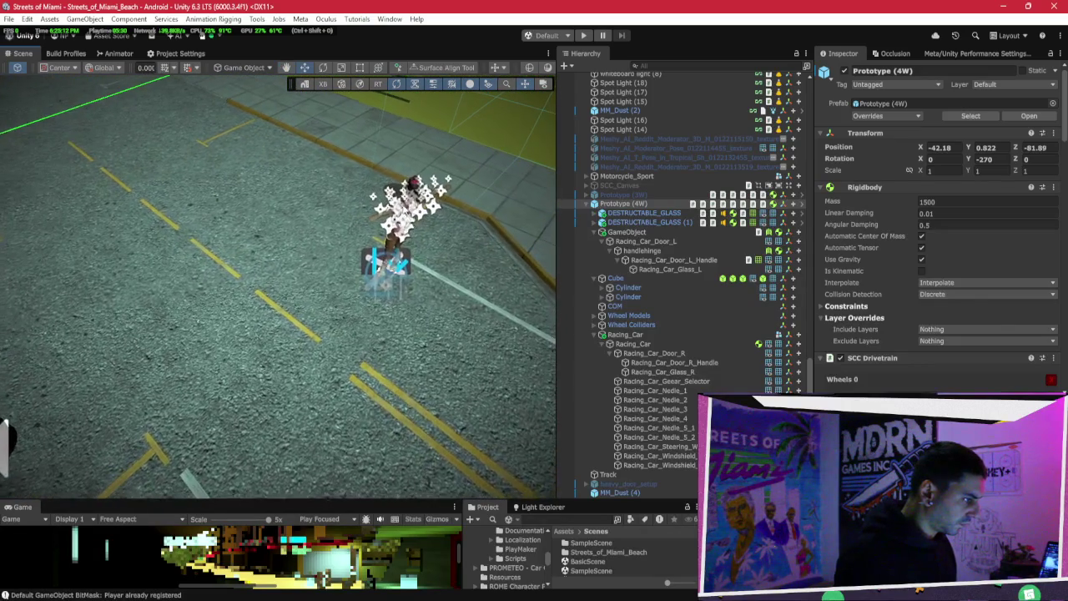
click(394, 230)
key(f)
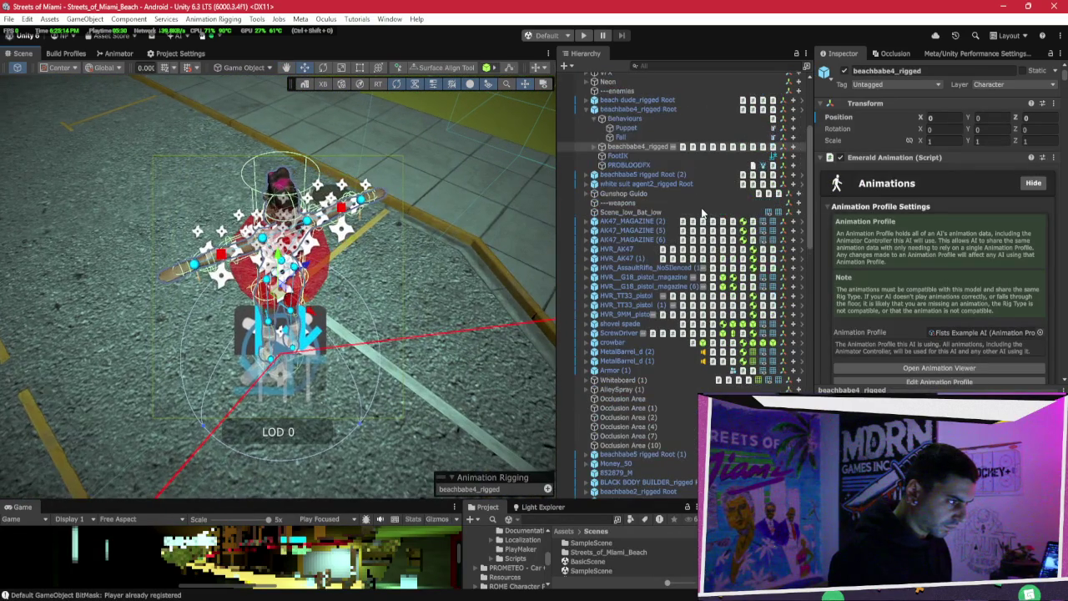
Step: Zero Puppet's Transform values and apply them to prefab 'beachbabe4_rigged Root'
click(656, 121)
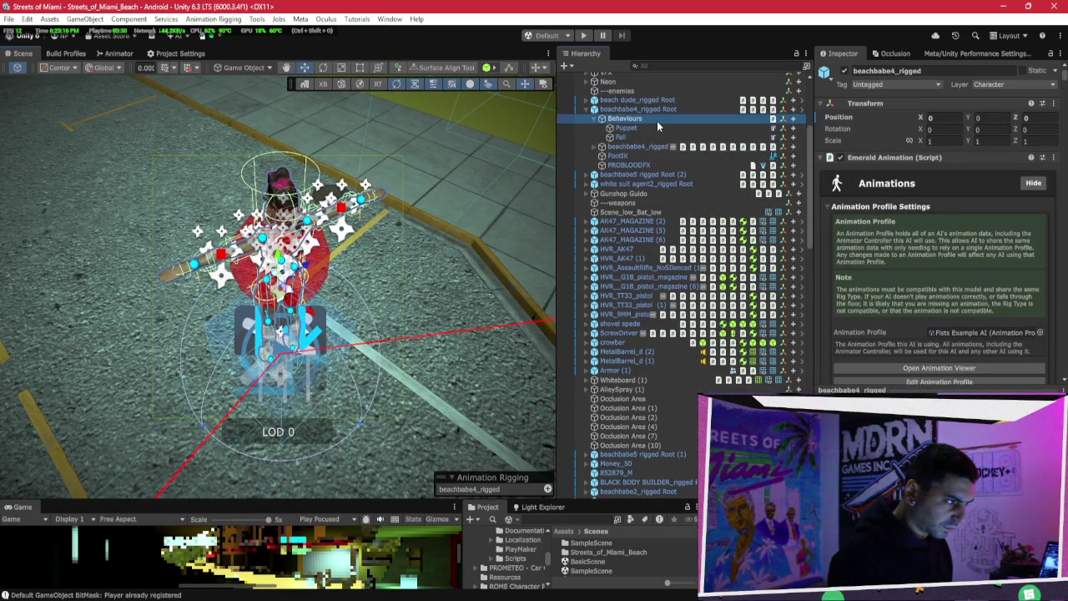
click(659, 126)
click(948, 118)
text(0)
key(Tab)
key(Tab)
text(0)
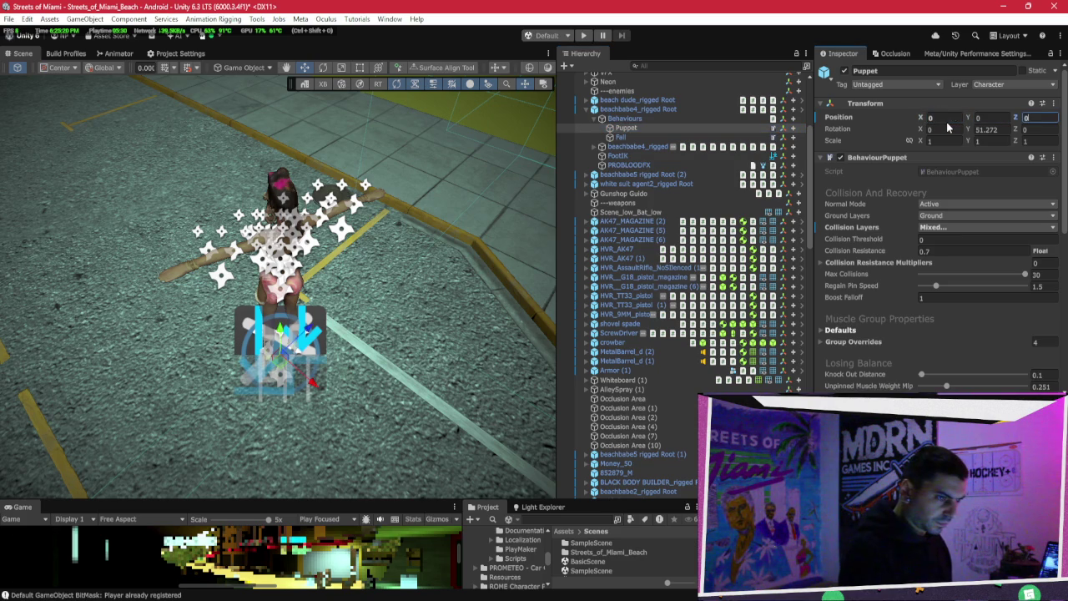
key(Tab)
text(0)
key(Tab)
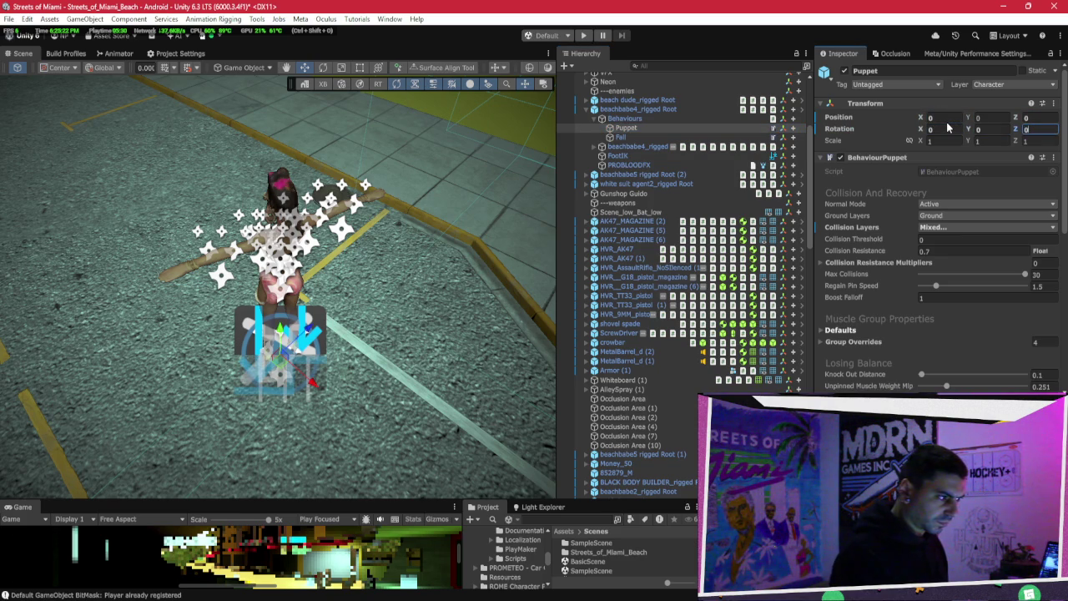
right_click(857, 113)
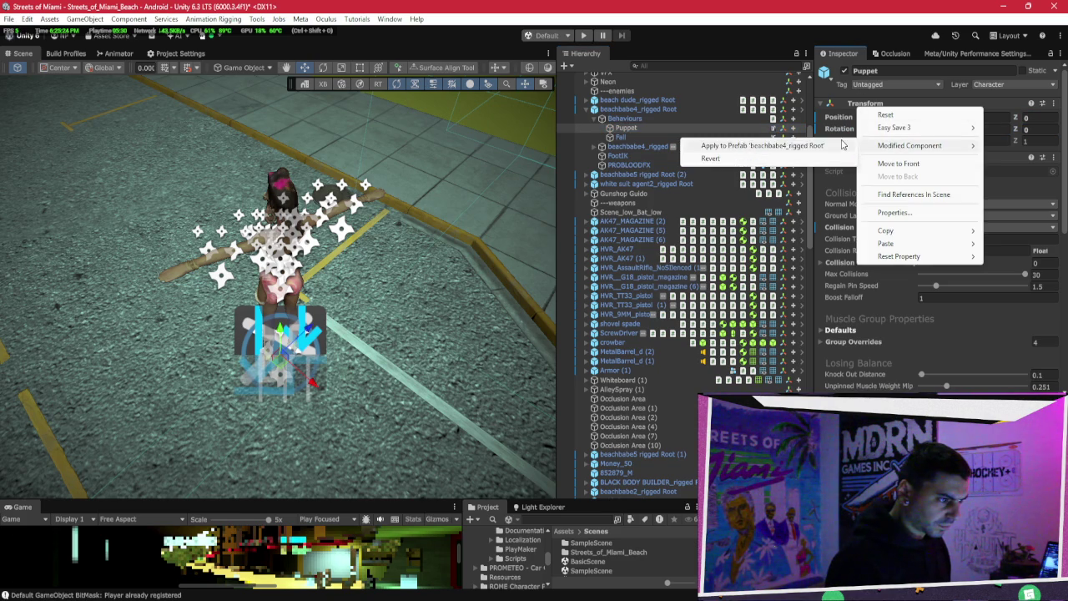
click(824, 140)
Step: Apply Fall's Transform overrides to the beachbabe4_rigged Root prefab
click(645, 136)
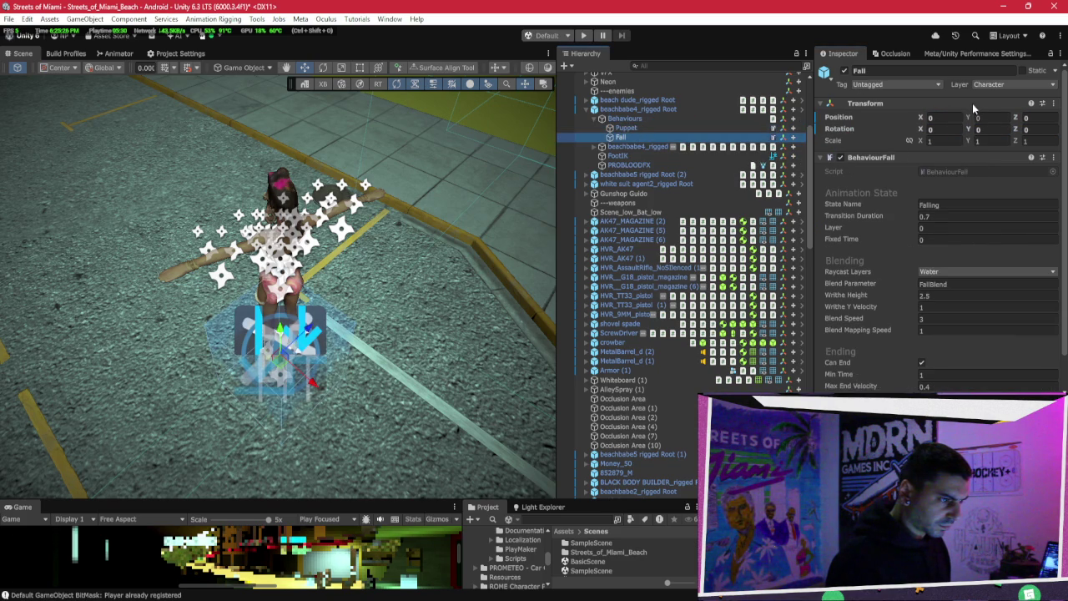
right_click(865, 111)
mouse_move(873, 140)
click(806, 141)
click(669, 67)
text(puppet)
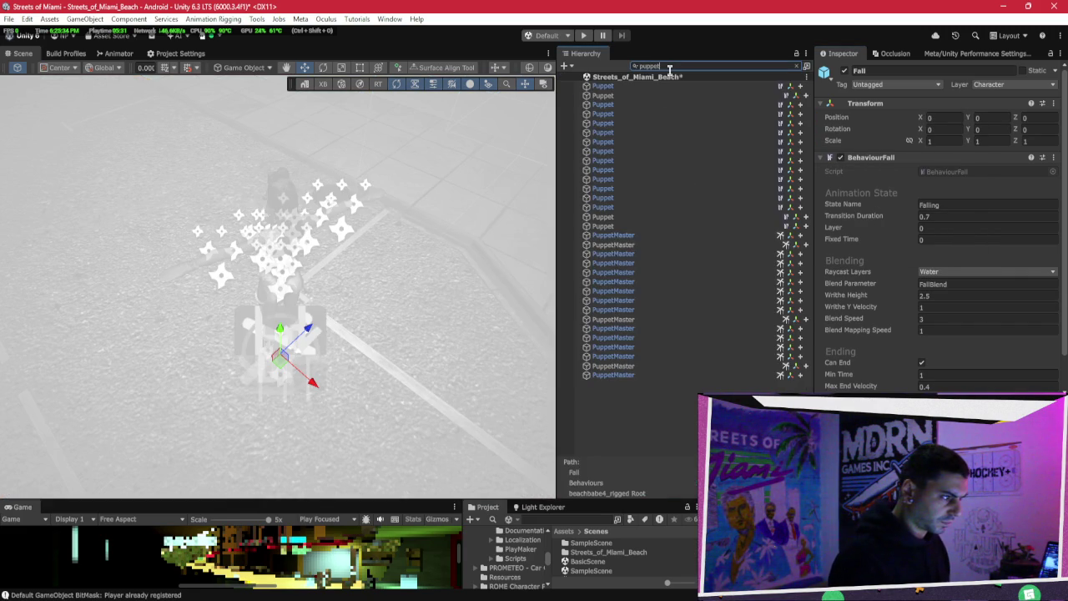
Step: Give all 16 'puppet' search results a zeroed position and rotation, then clear the search
click(626, 227)
shift+click(667, 86)
click(942, 117)
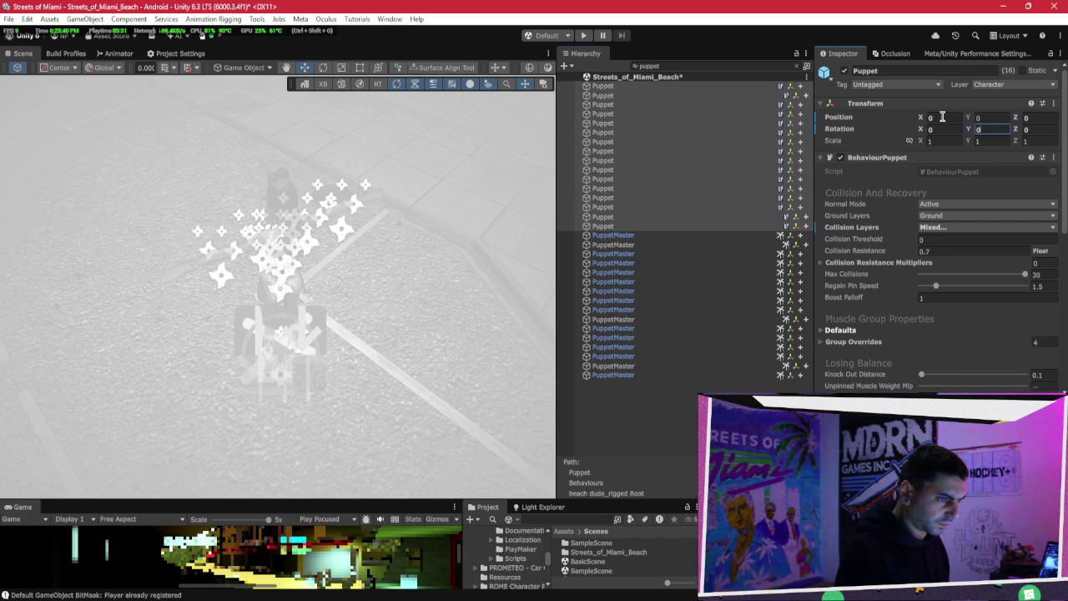
click(804, 67)
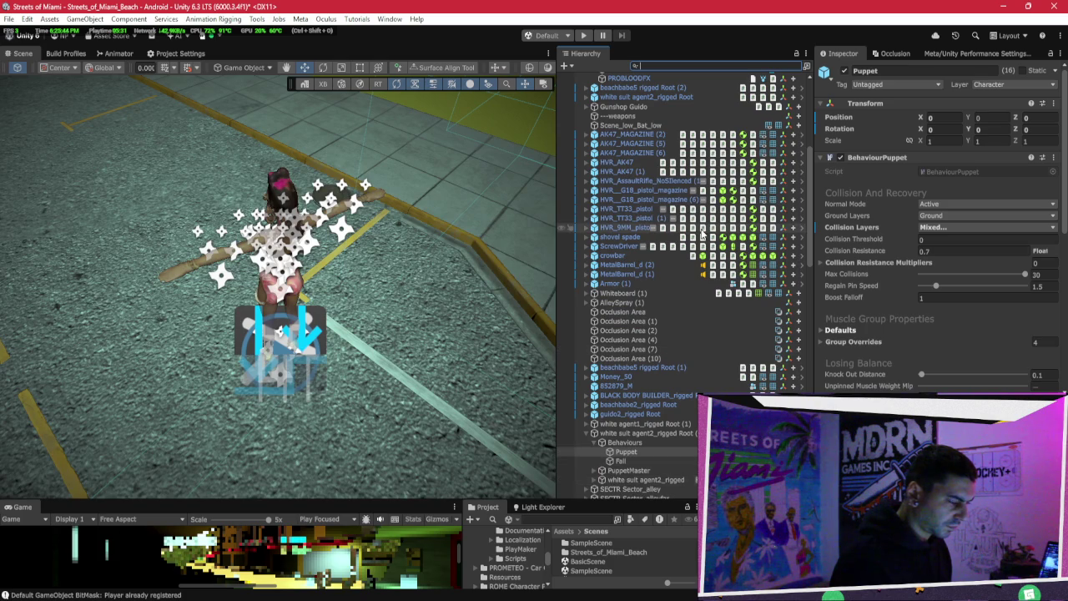
Step: Review the Transform actions, then select and frame the white suit agent2_rigged Root (1) character
right_click(850, 103)
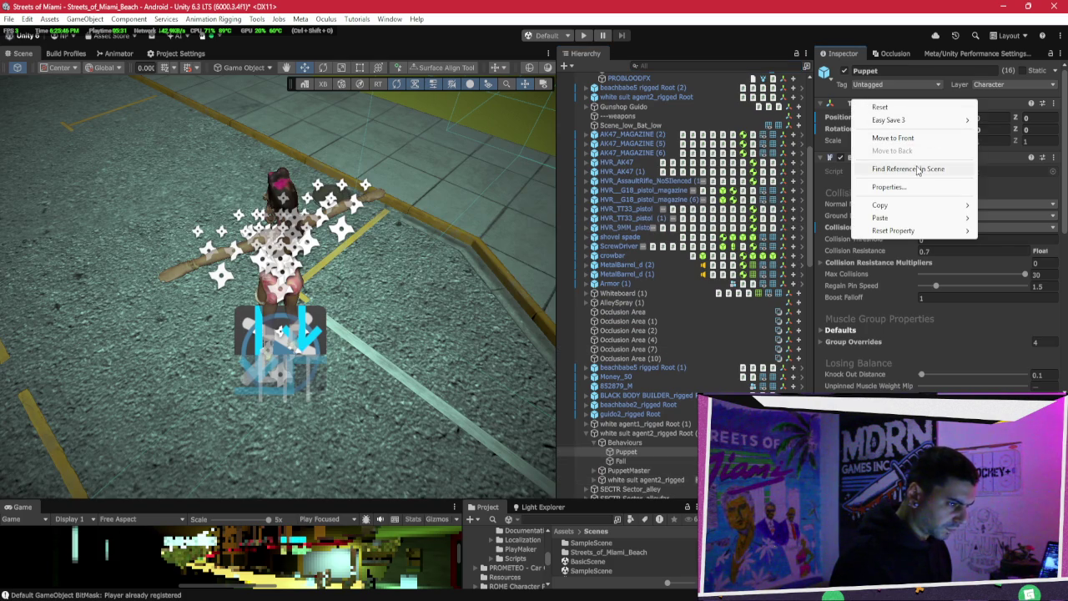
right_click(839, 119)
right_click(879, 110)
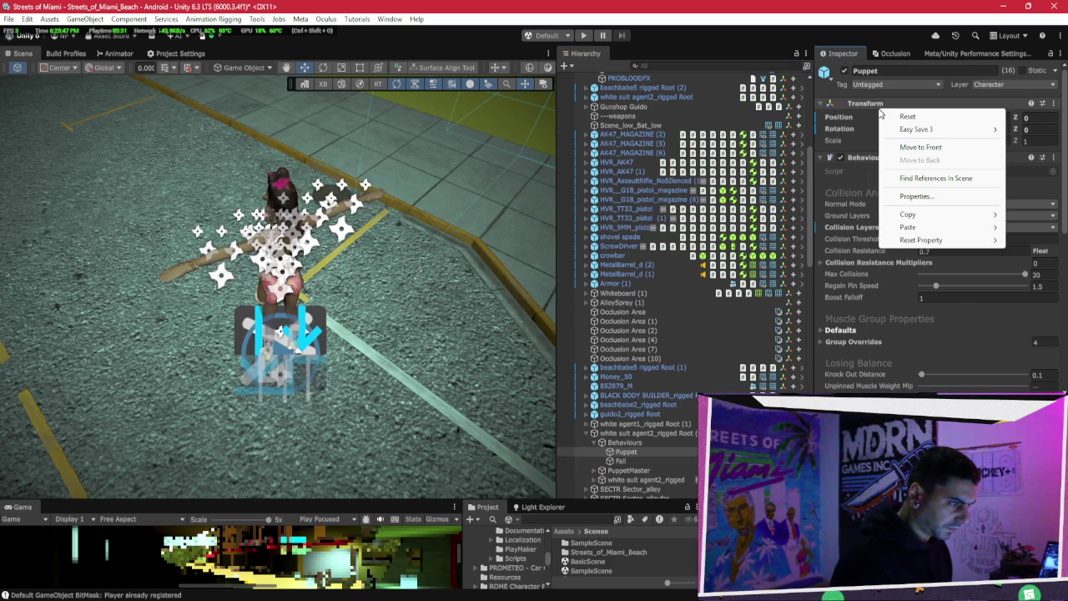
click(621, 451)
click(588, 433)
double_click(615, 434)
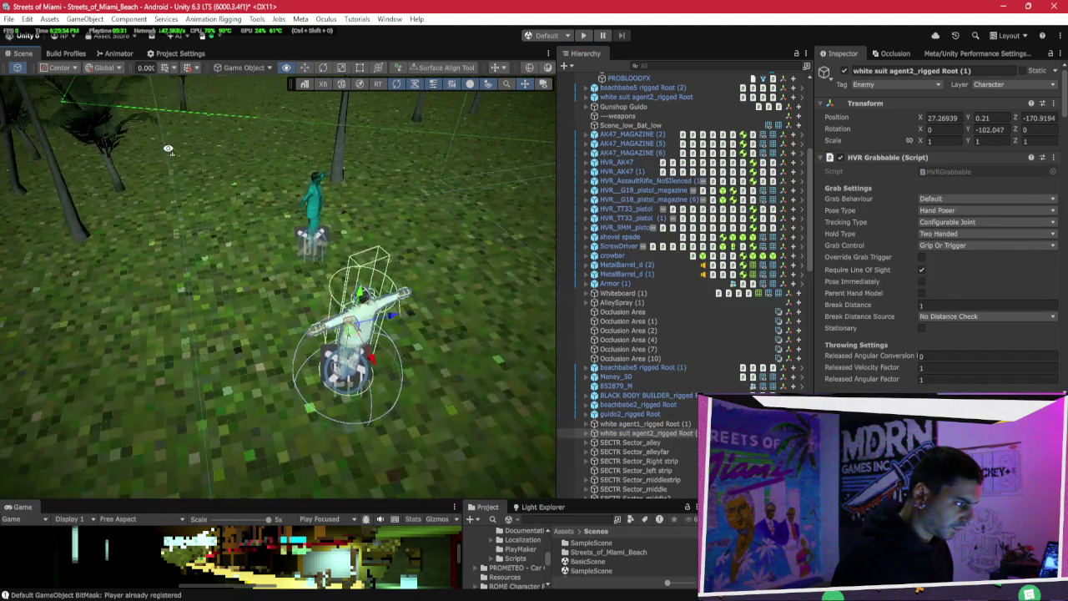
Step: Select the white suit agent2 character's PuppetMaster and locate its newhuman humanoid config asset
click(587, 434)
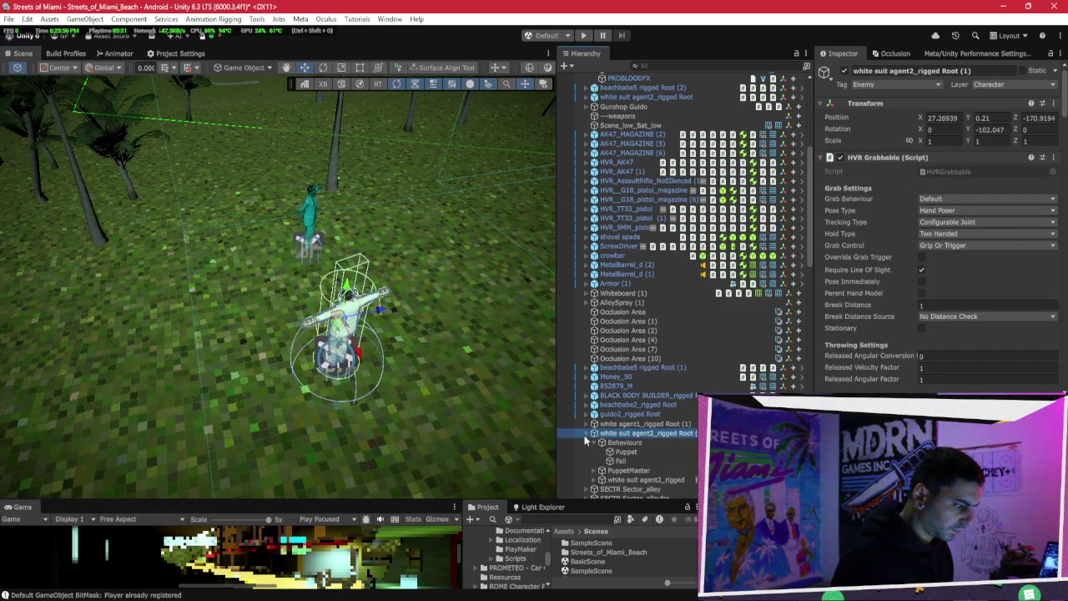
click(613, 471)
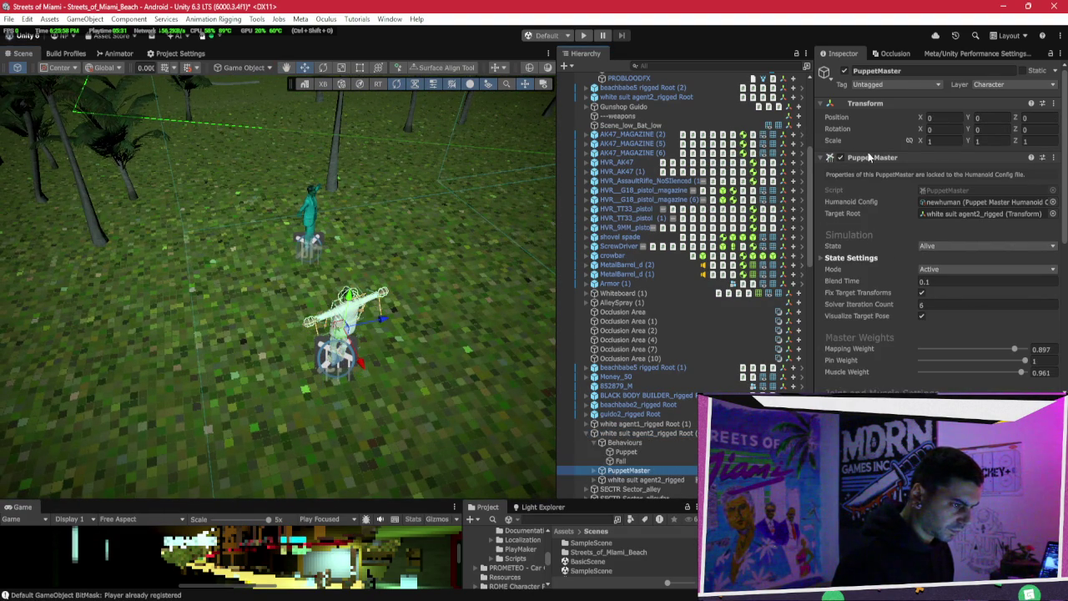
scroll(888, 157, down, 2)
click(948, 141)
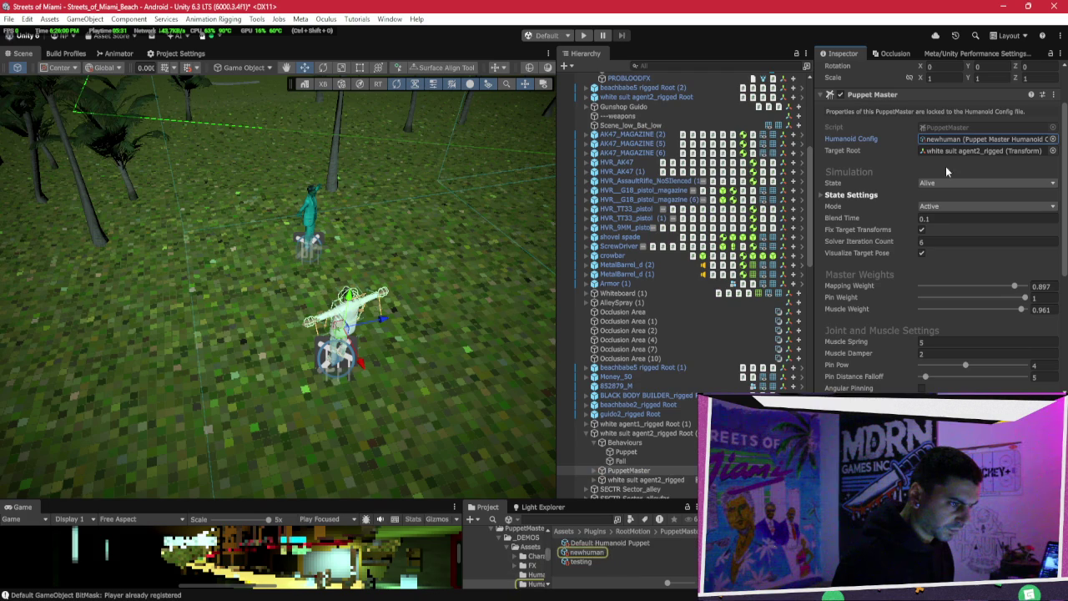
scroll(689, 195, up, 4)
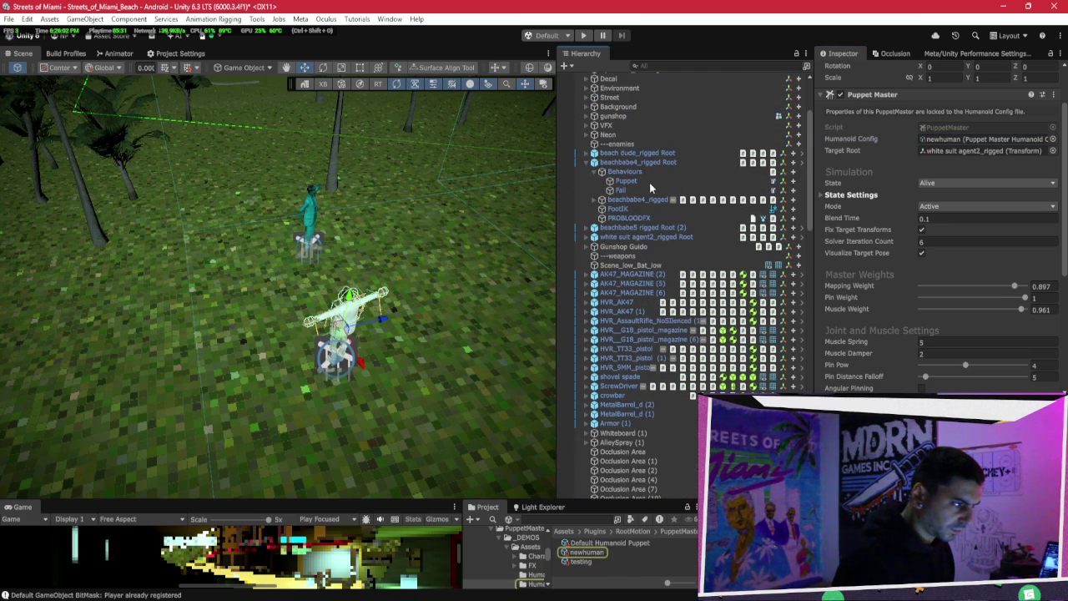
Step: Attempt moving PuppetMaster under Behaviours, dismiss the prefab warning, and ping the beachbabe4_rigged Root prefab
click(644, 200)
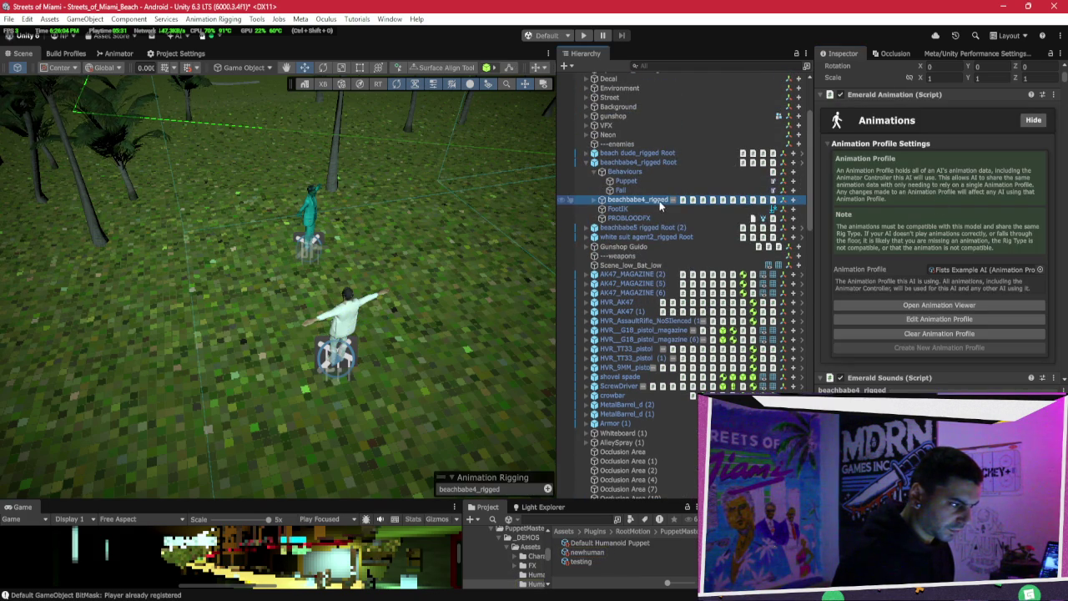
click(637, 173)
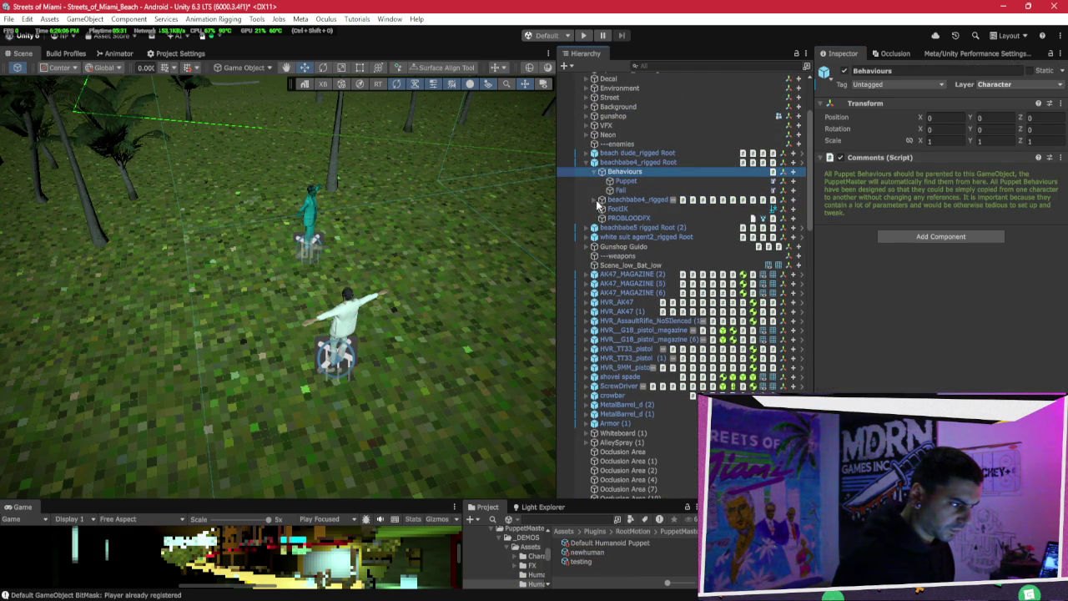
click(596, 200)
drag(652, 228, 640, 203)
click(640, 162)
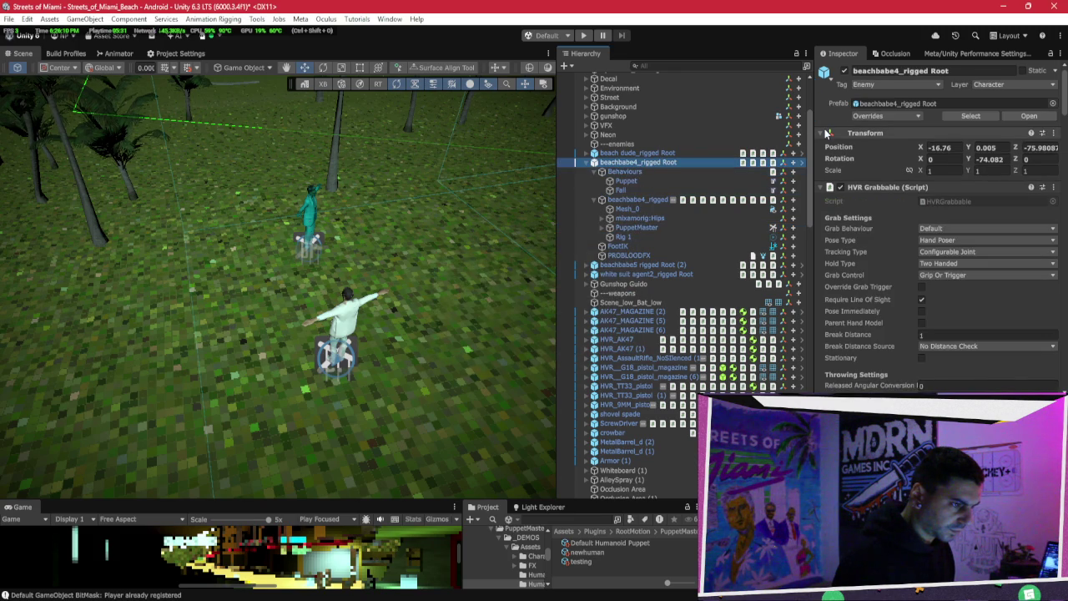
key(f)
click(893, 104)
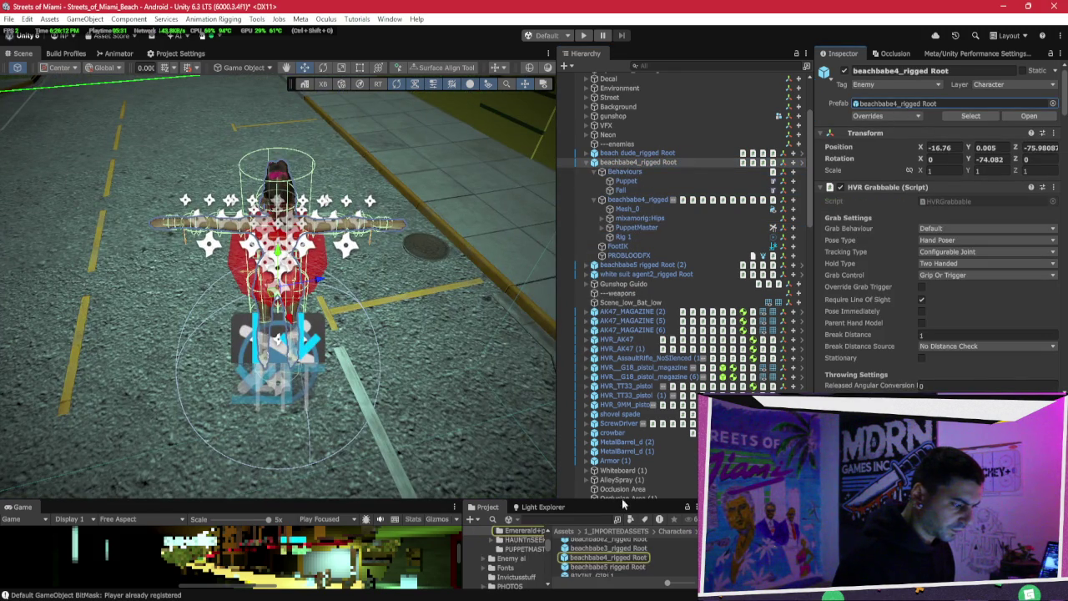
Step: Open the beachbabe4_rigged Root prefab and move PuppetMaster under Behaviours
double_click(613, 557)
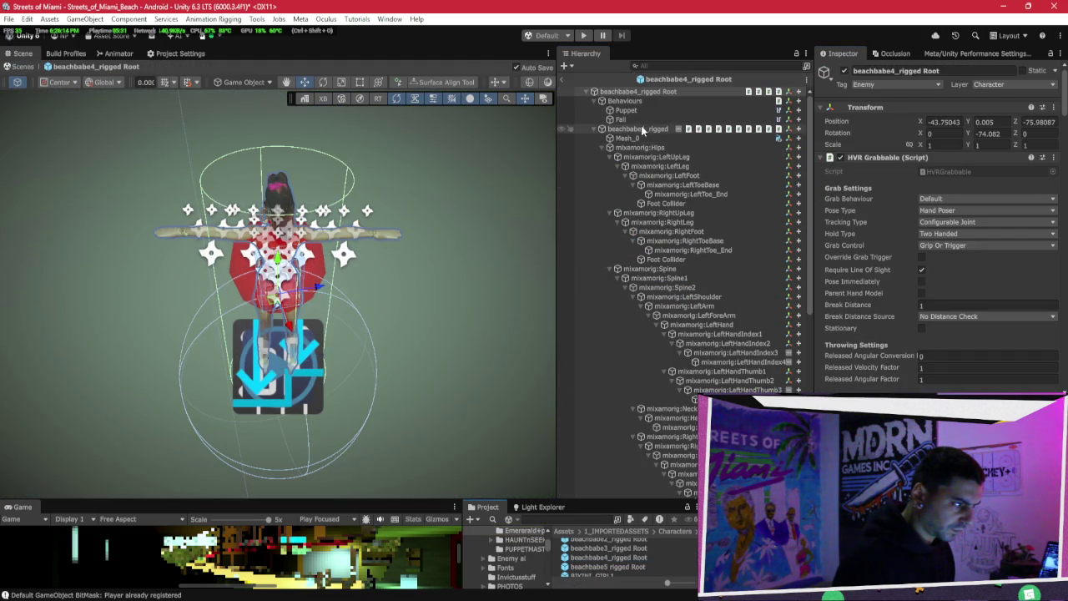
click(600, 129)
click(593, 128)
click(593, 128)
click(593, 127)
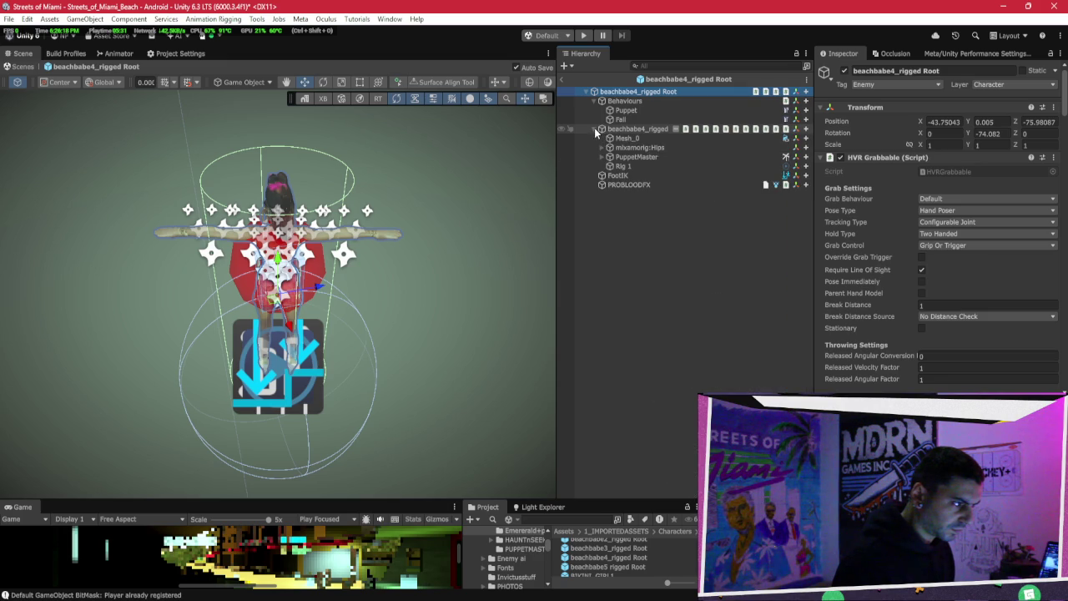
drag(651, 150, 641, 129)
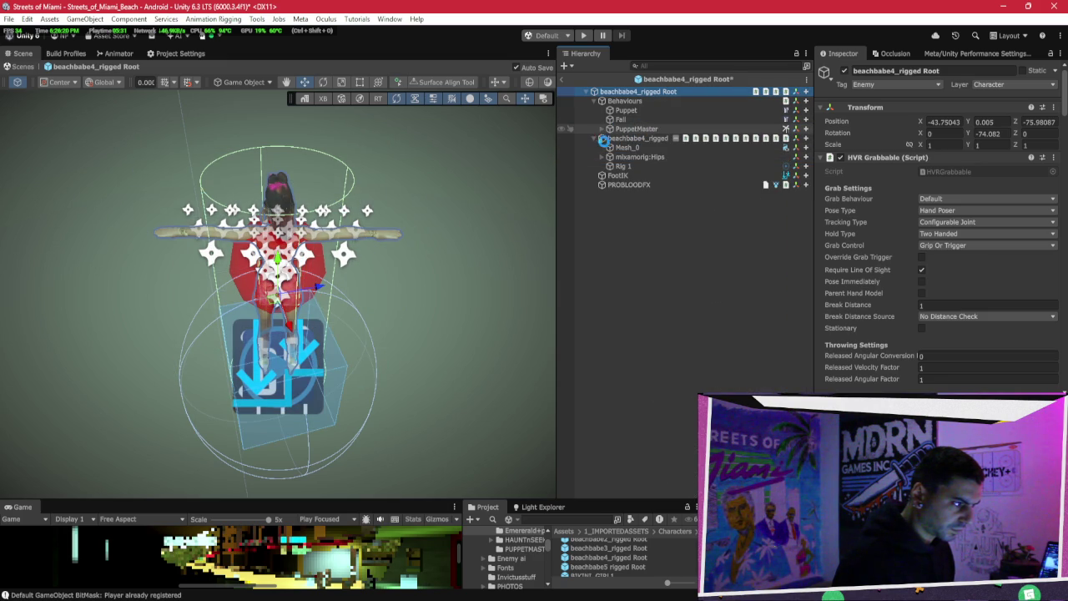
click(638, 128)
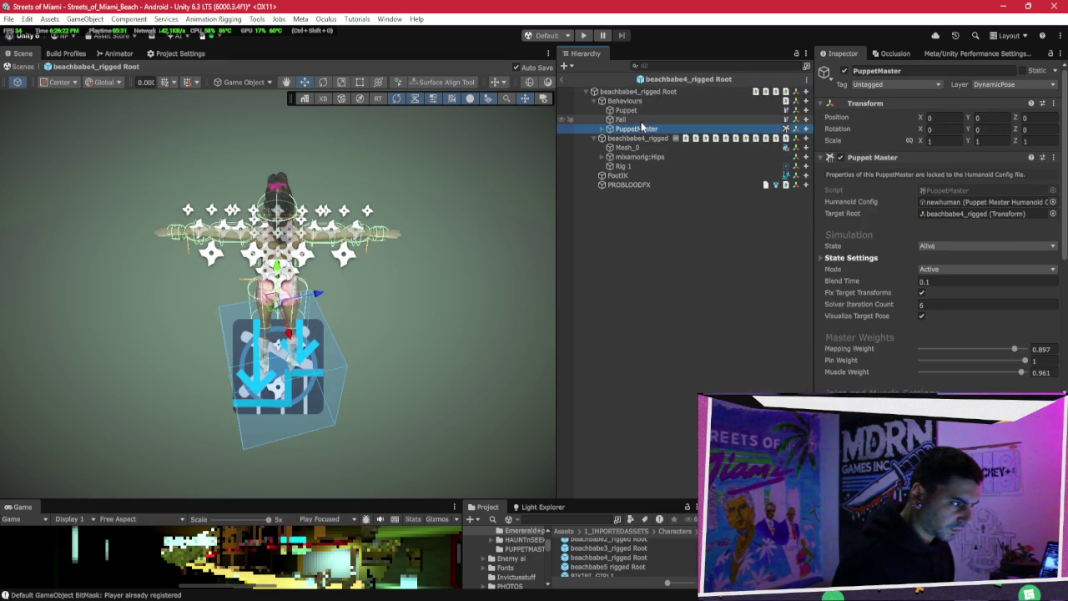
Step: Select the mixamorig:Hips bone and frame it in the Scene view
key(Up)
key(Up)
key(Up)
key(Down)
key(Down)
key(Down)
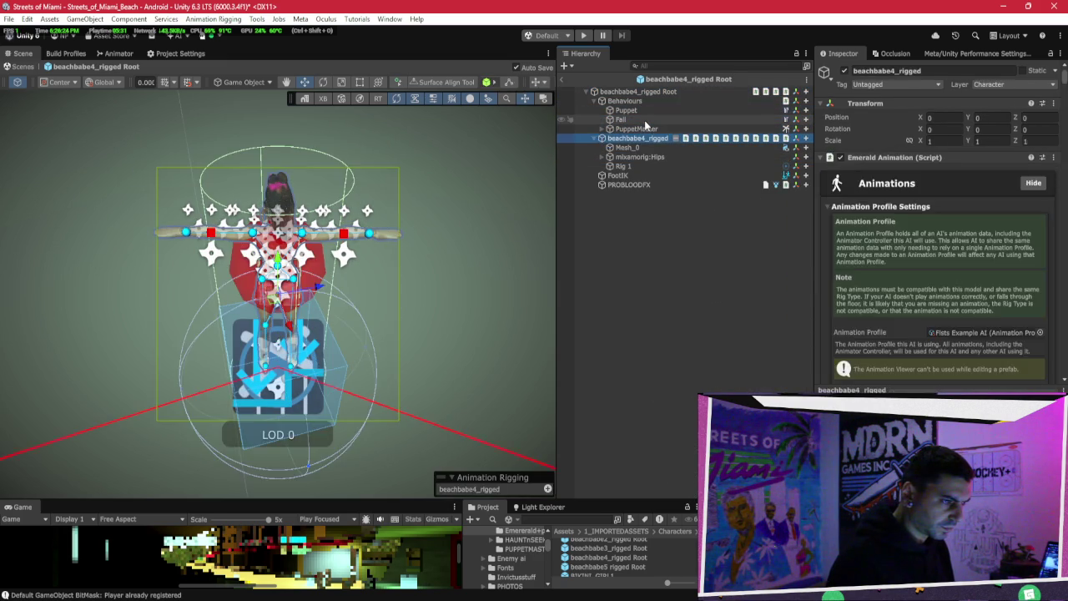
key(Down)
key(Down)
key(Up)
key(Down)
click(955, 118)
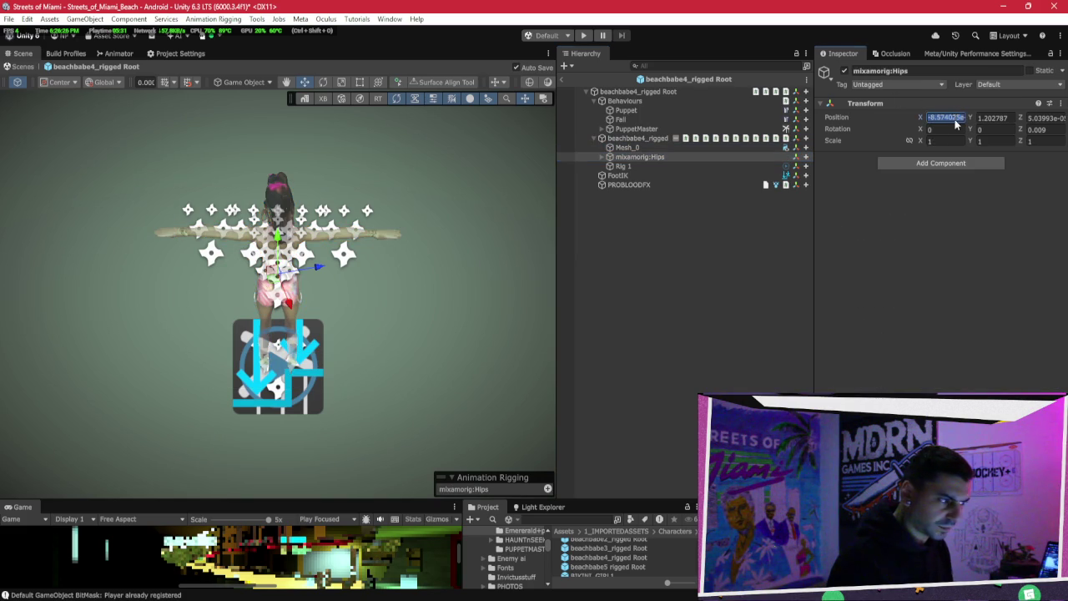
click(688, 148)
click(668, 154)
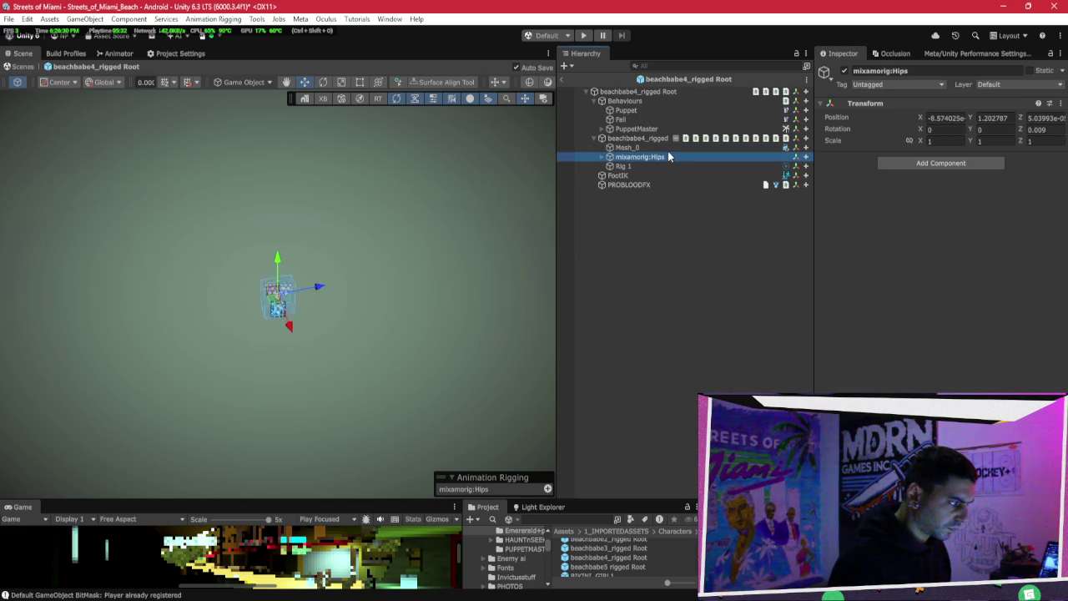
double_click(668, 155)
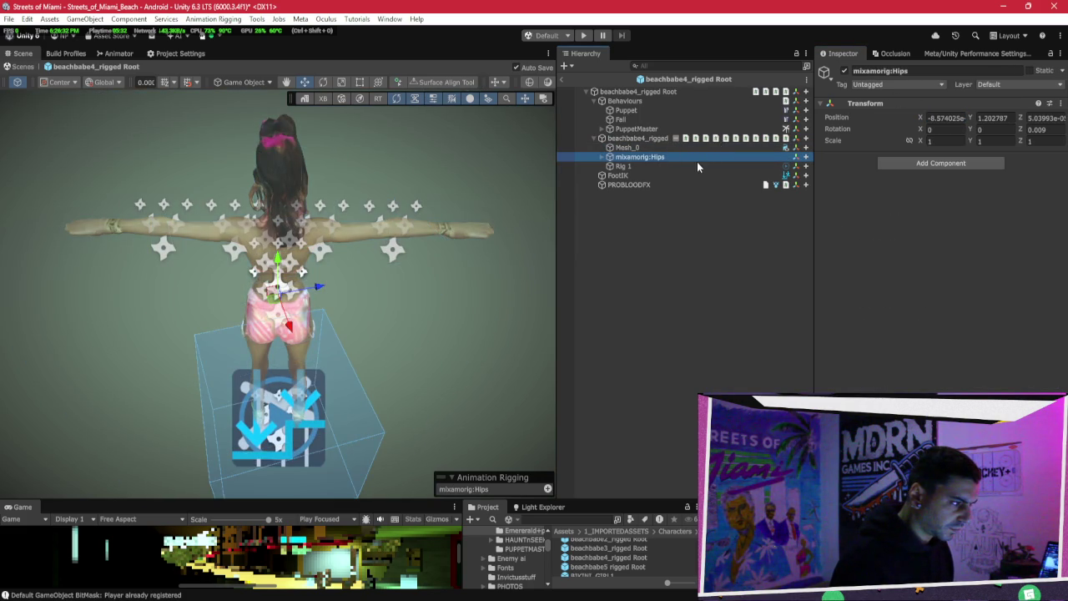
Step: Set the Hips position to X 0 and Z 0, keeping Y at 1.202787
click(956, 117)
text(0)
key(Tab)
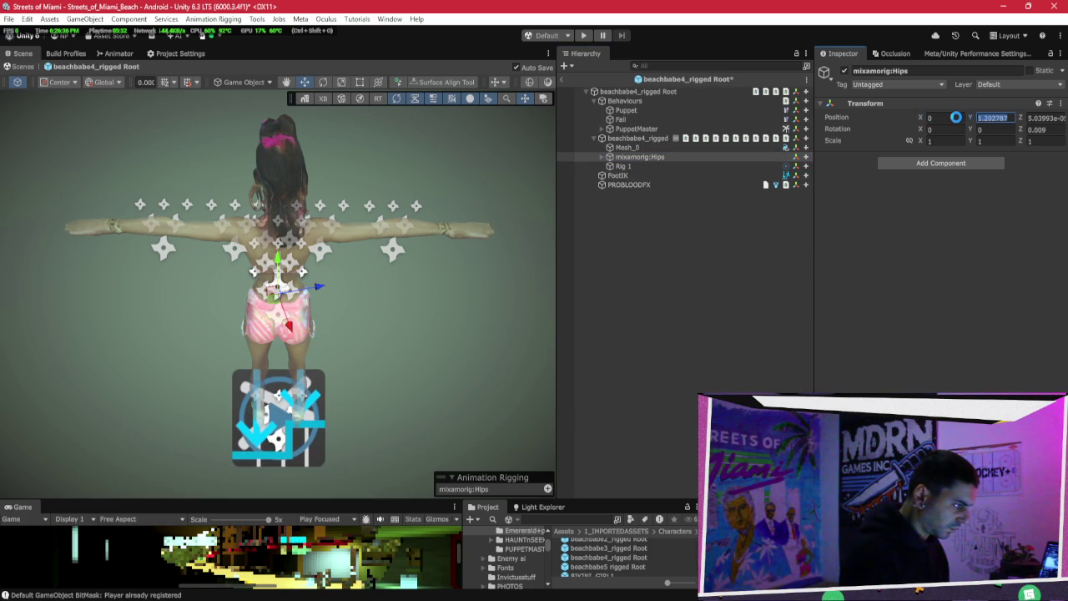
key(Return)
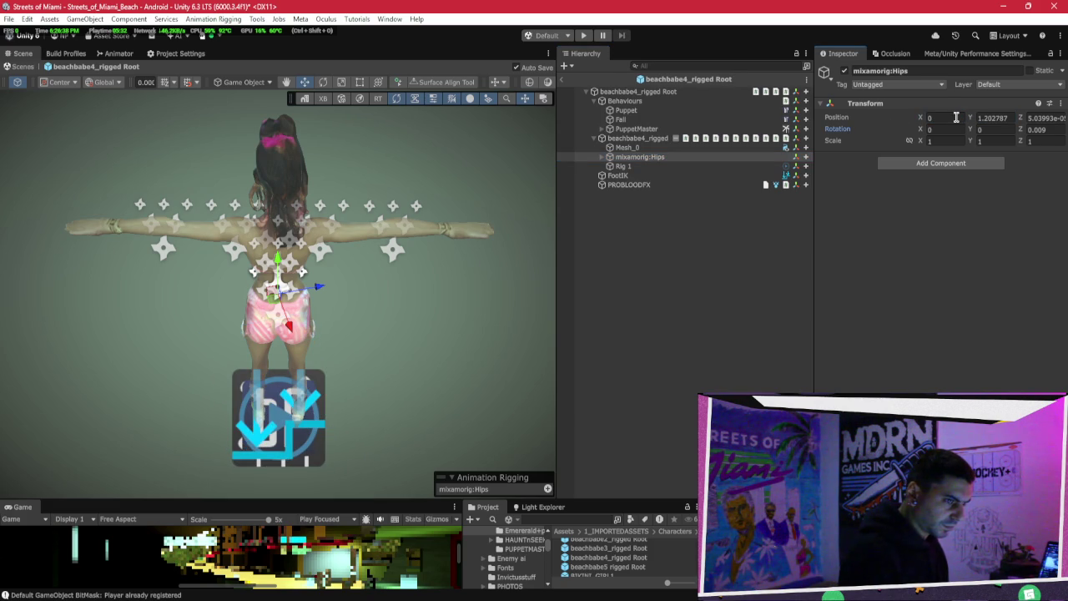
text(0)
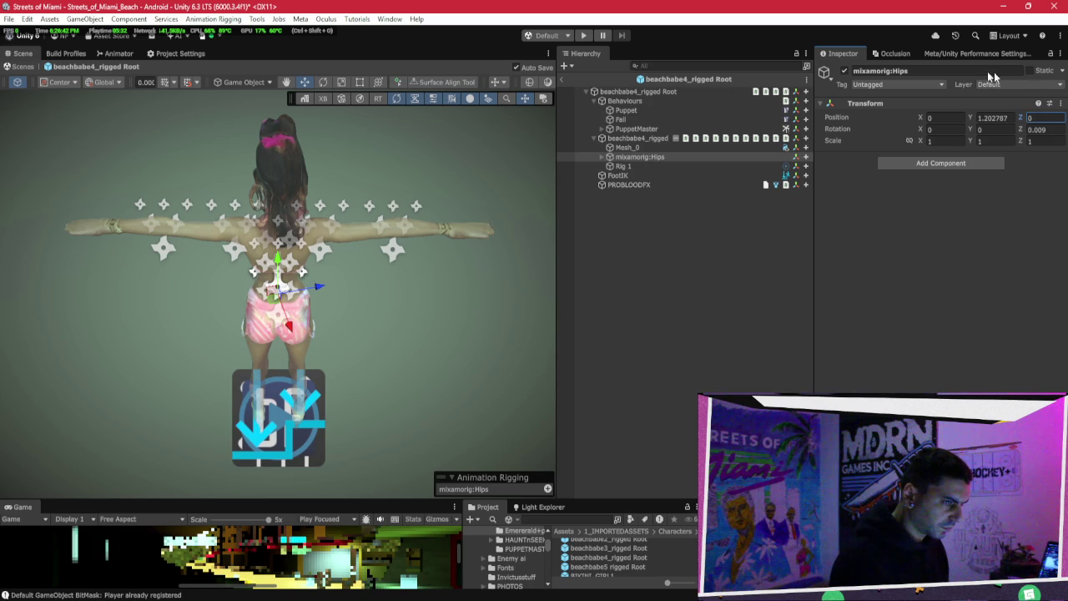
click(627, 156)
Step: Step through the leg and spine bones, then reselect mixamorig:Hips
key(Right)
key(Down)
key(Down)
key(Down)
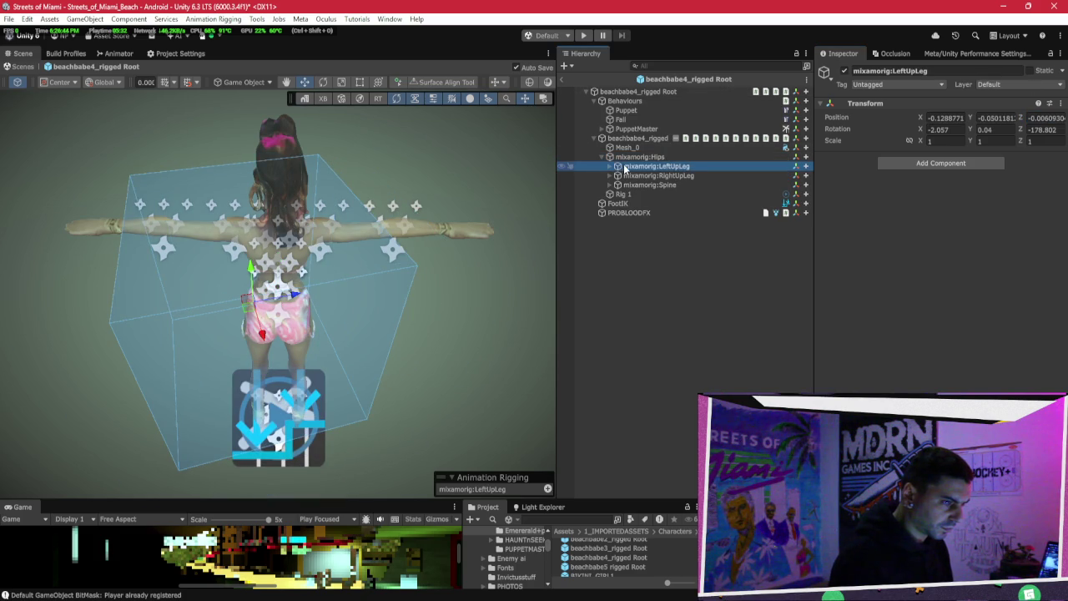
key(Up)
click(623, 158)
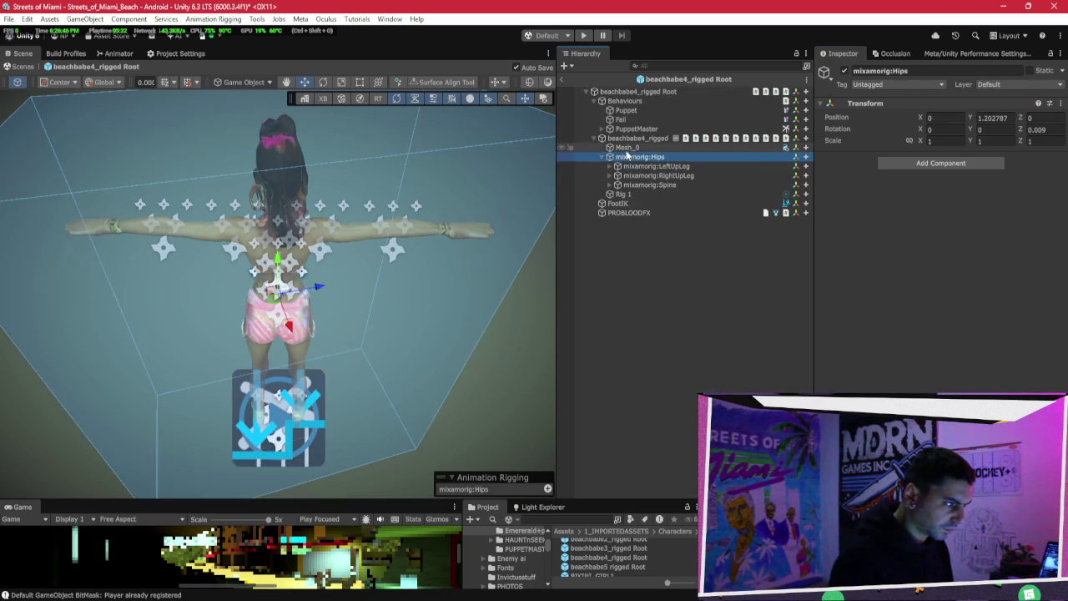
Step: Raise the PROBLOODFX blood effect under PuppetMaster to the shoulders, around Y 1.48
click(619, 147)
click(627, 129)
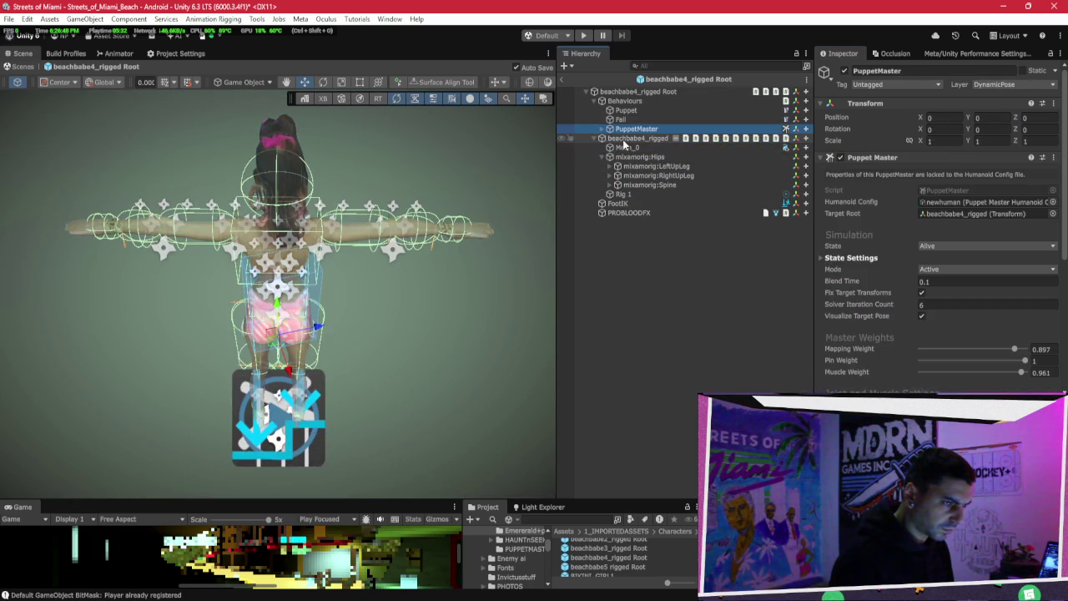
click(602, 129)
click(643, 137)
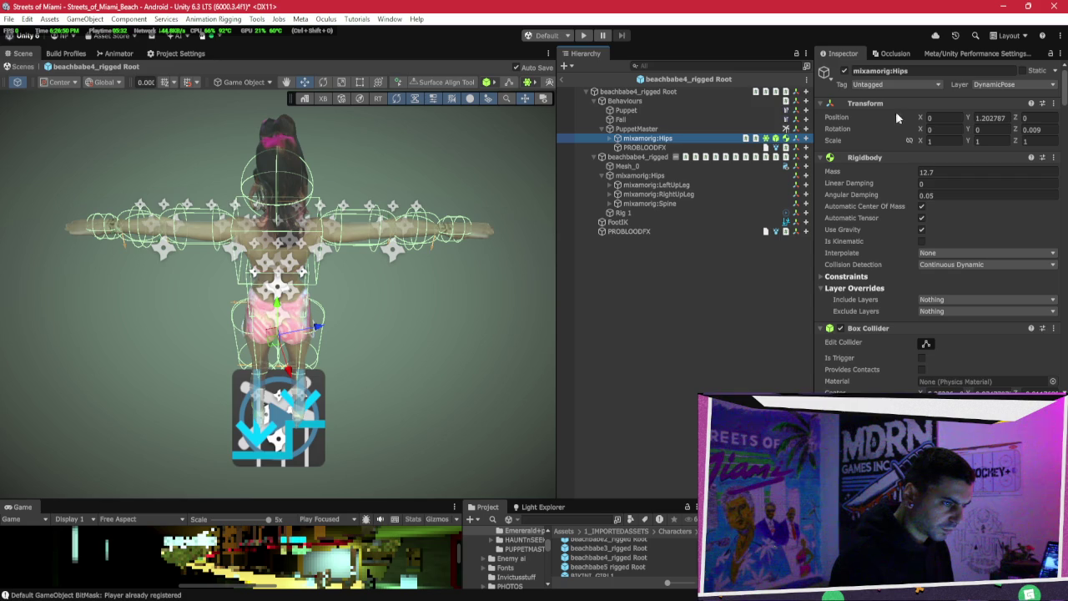
key(Down)
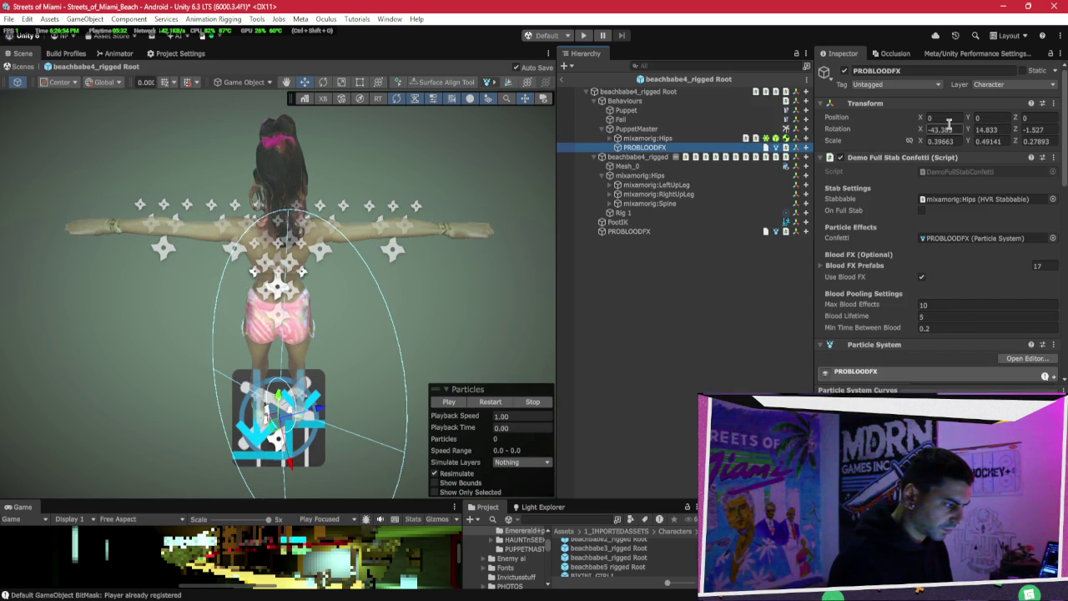
drag(290, 376, 303, 208)
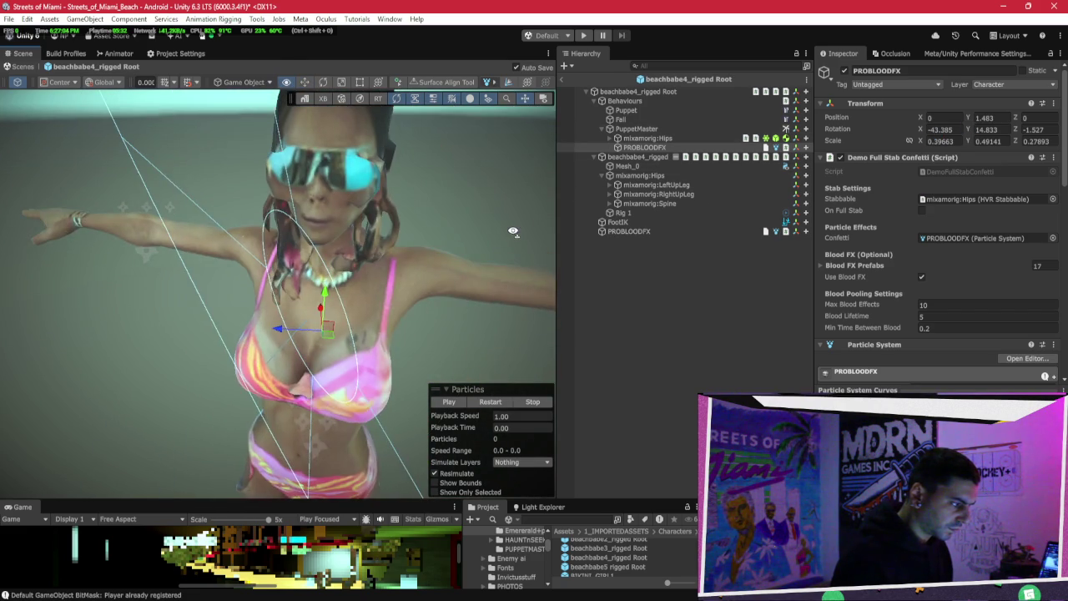
Step: Review the PuppetMaster and Puppet settings, then exit the prefab back to the scene
scroll(520, 229, down, 3)
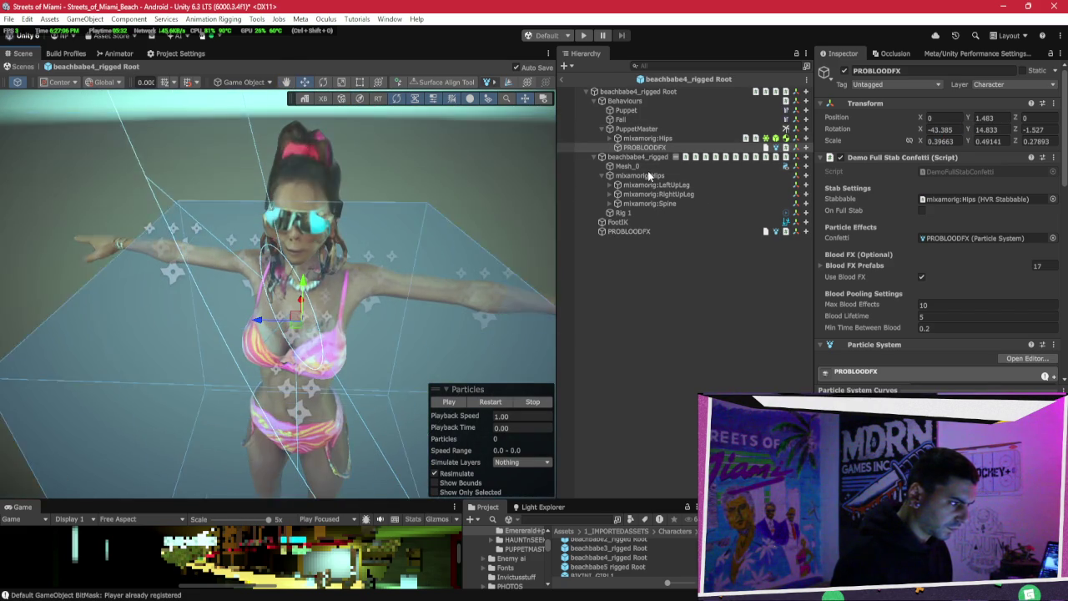
click(636, 129)
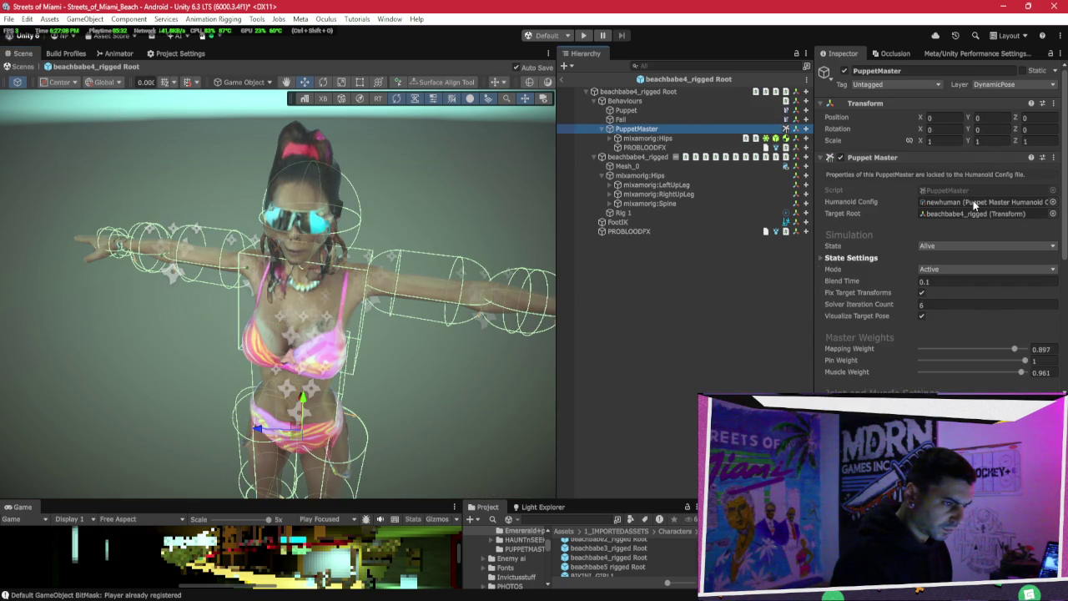
scroll(868, 227, down, 3)
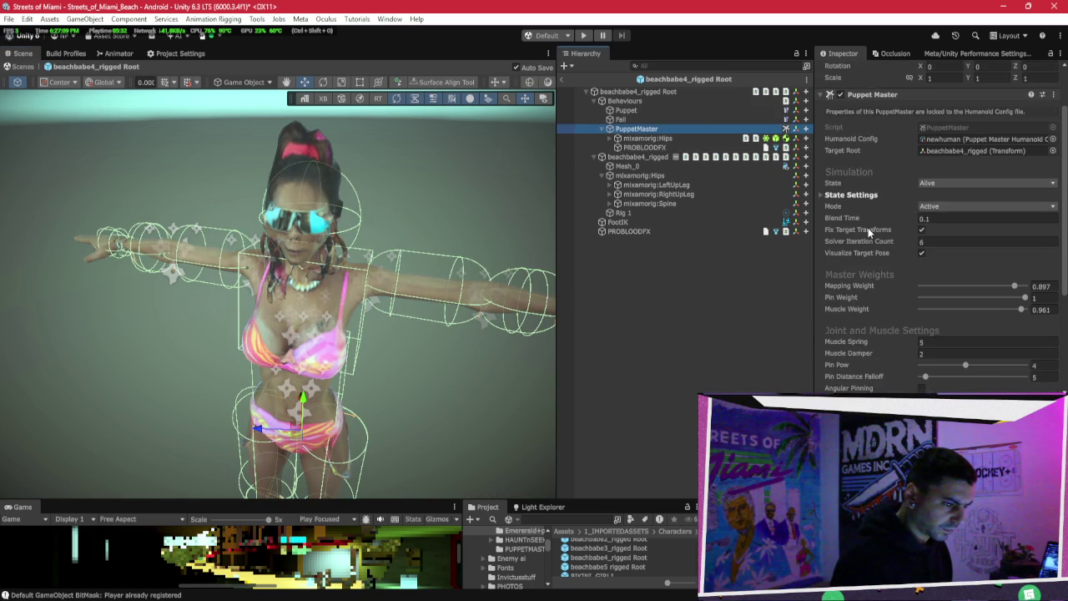
click(659, 111)
click(560, 81)
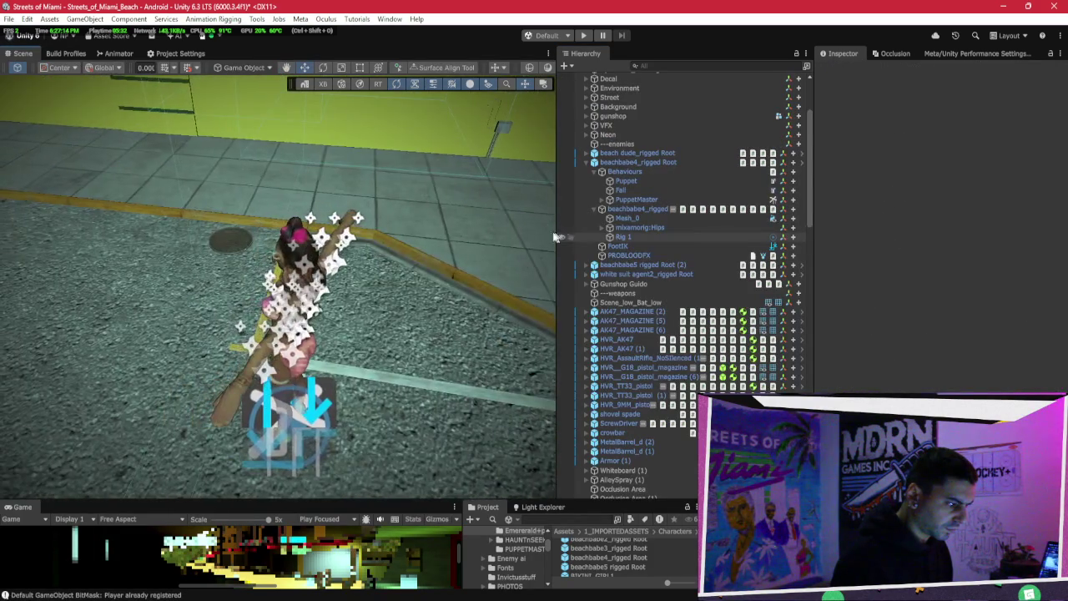
Step: Inspect beachbabe4_rigged Root's Puppet Master Damage Setup and its PuppetMaster reference
click(649, 161)
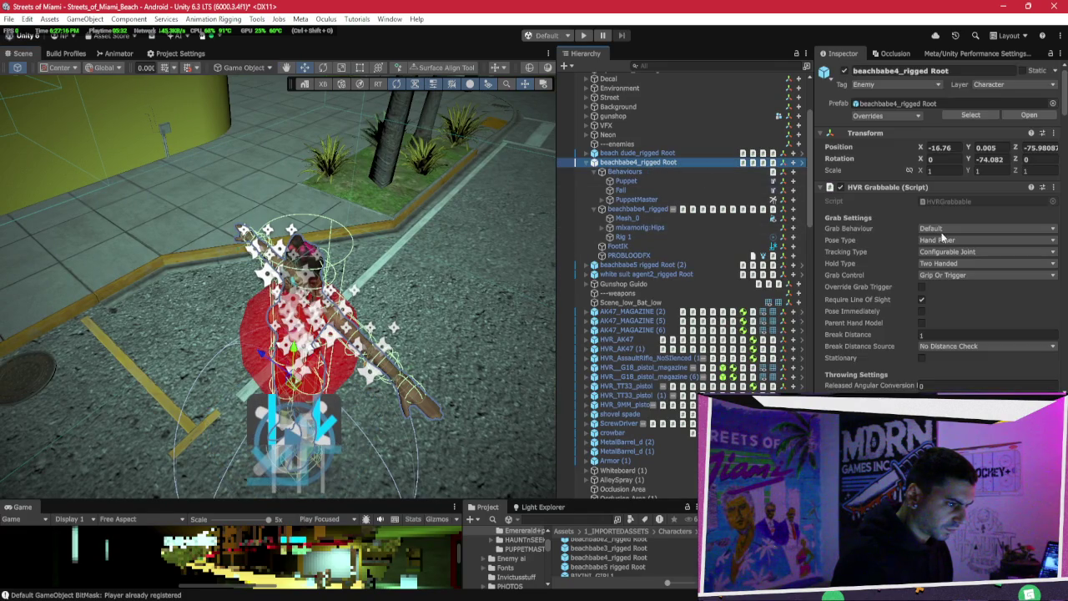
scroll(941, 232, down, 15)
scroll(918, 225, up, 8)
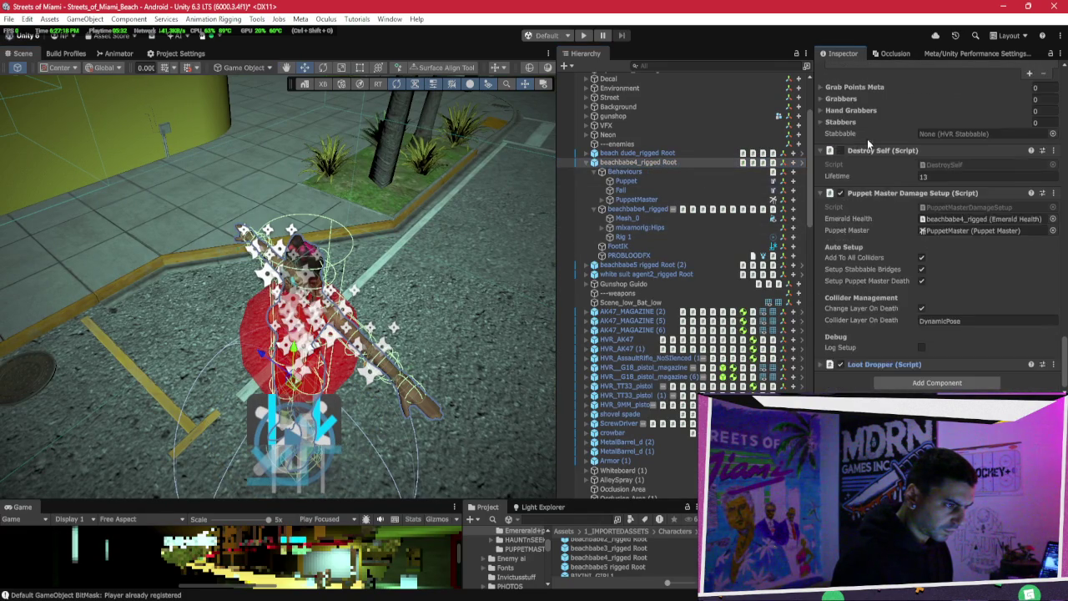
click(880, 224)
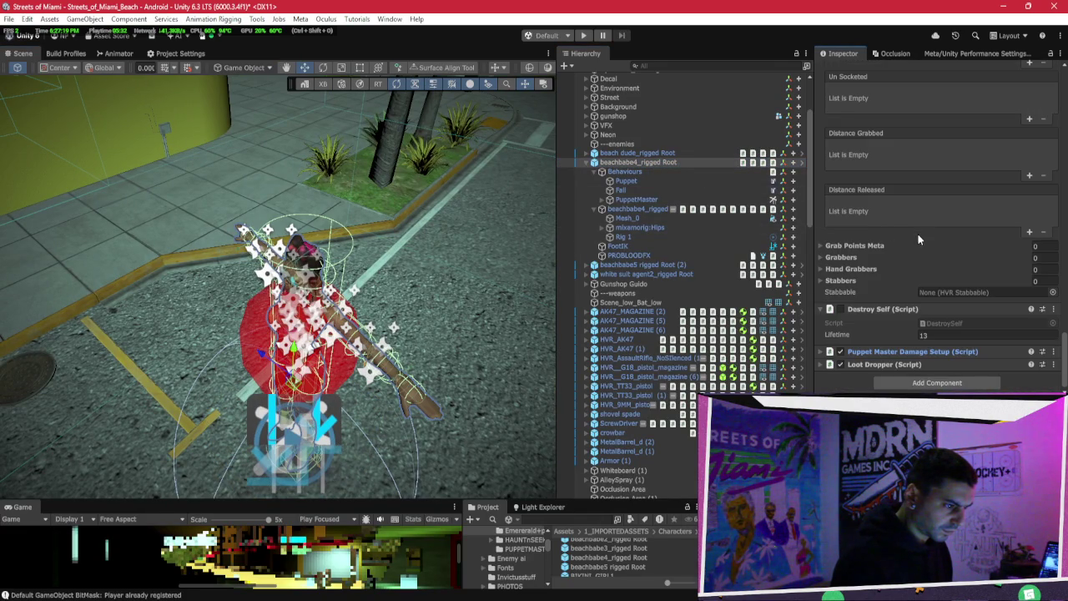
click(880, 350)
scroll(926, 334, down, 2)
click(970, 325)
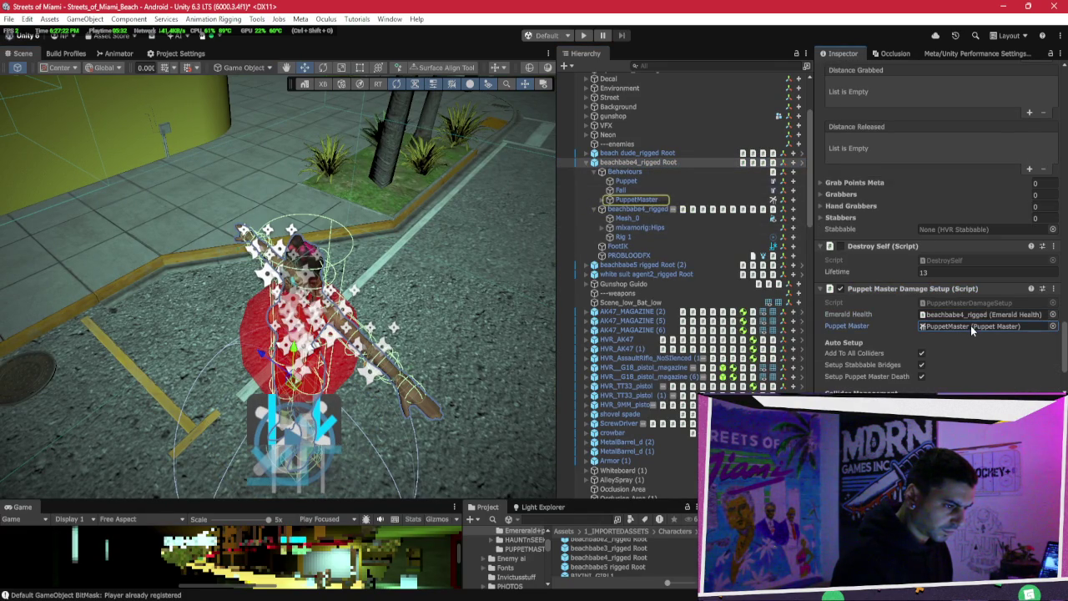
Step: Check the Emerald Puppet Master Death references to Behaviour Puppet and PuppetMaster on beachbabe4_rigged
click(969, 314)
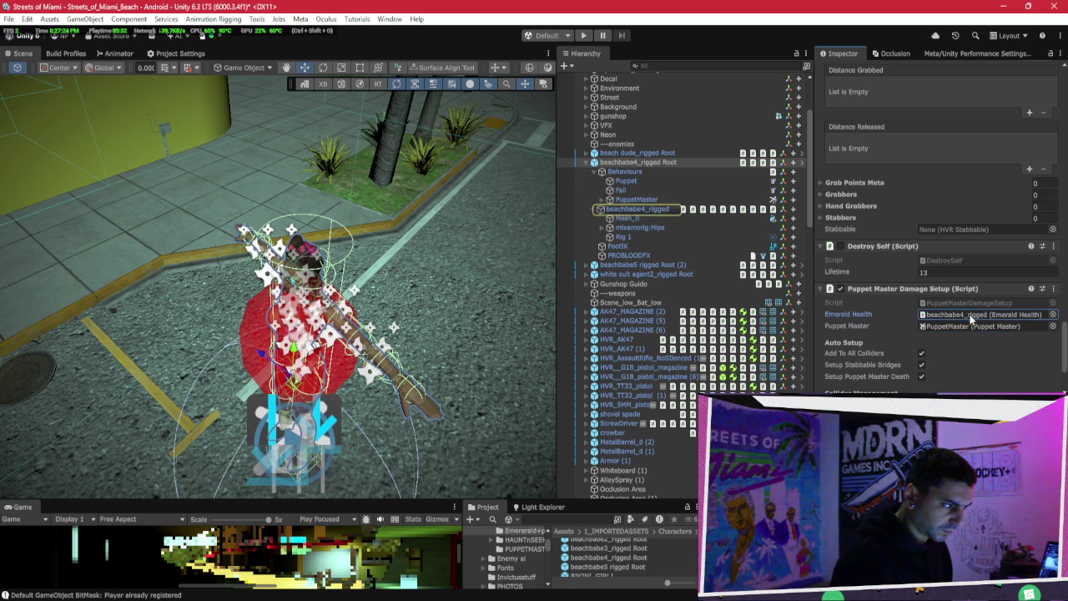
double_click(967, 317)
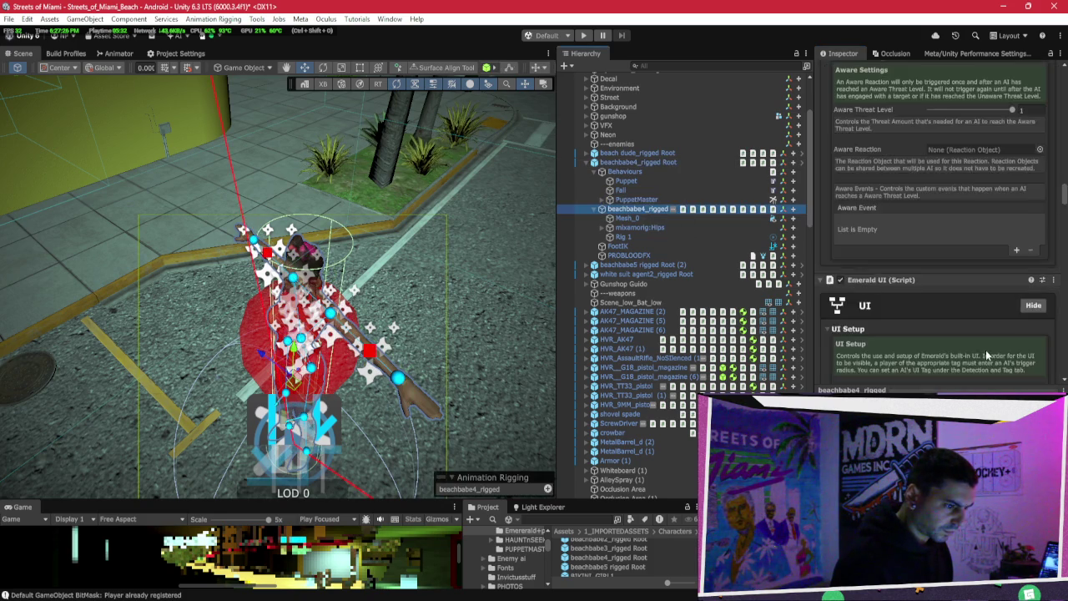
scroll(973, 320, down, 15)
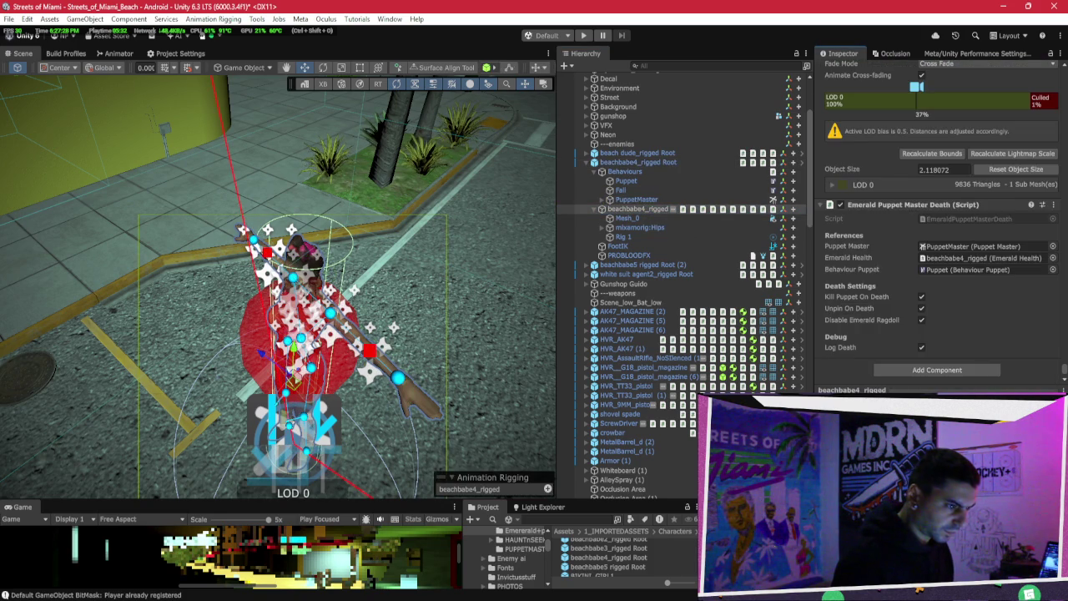
click(959, 267)
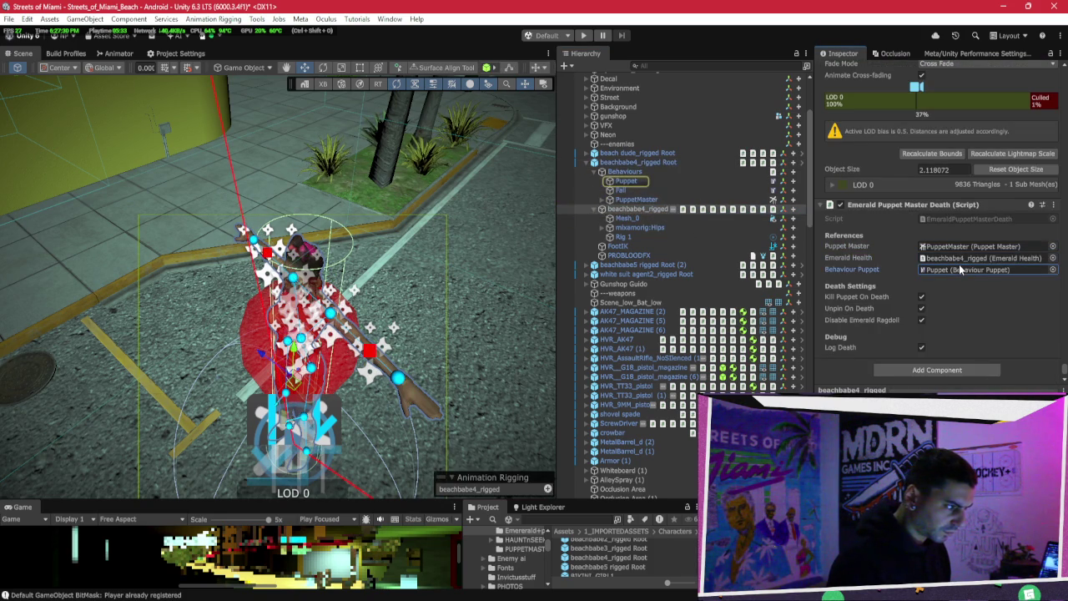
click(960, 247)
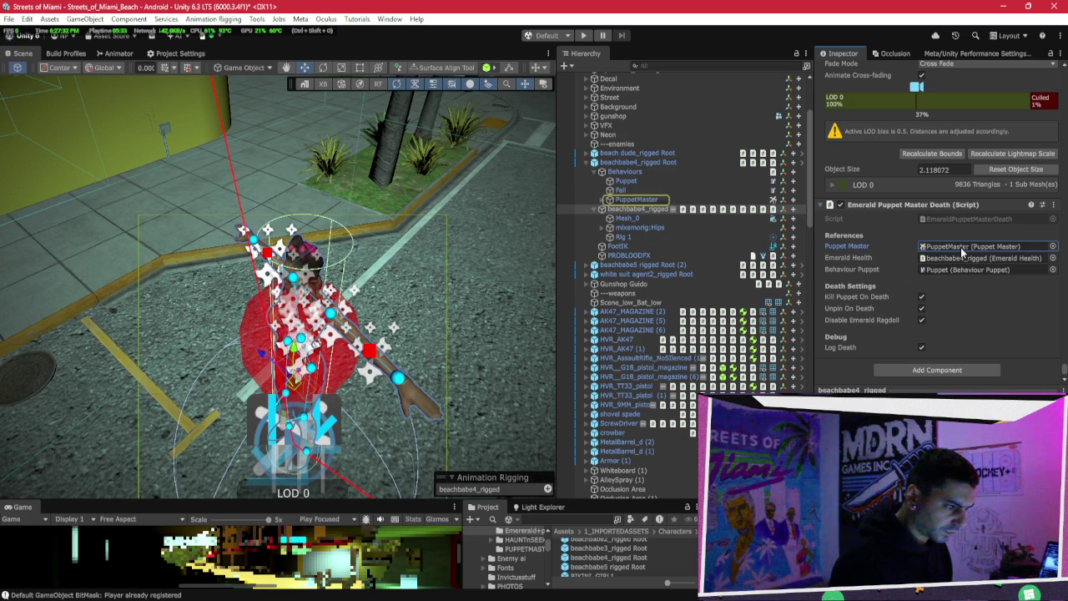
Step: Resolve the death component's prefab override with death logging off, then play the scene
right_click(869, 205)
mouse_move(918, 241)
click(864, 242)
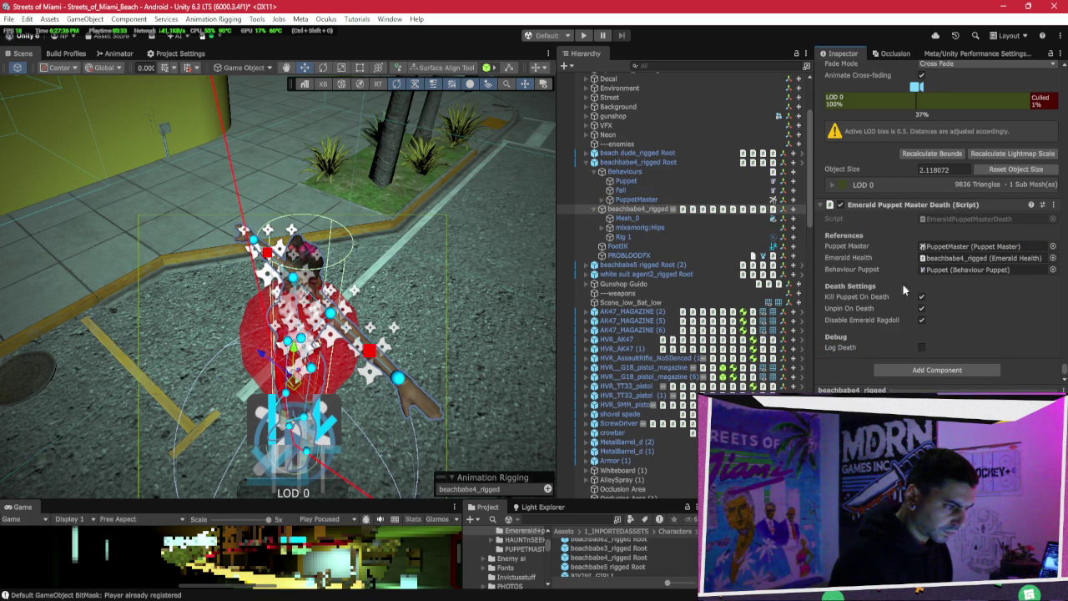
mouse_move(849, 308)
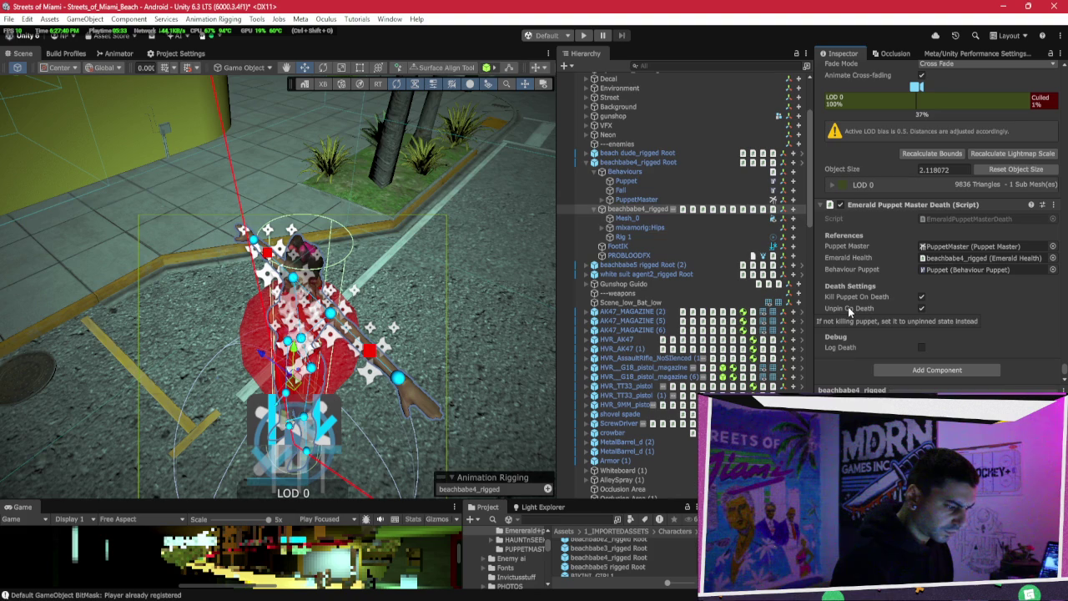
click(638, 163)
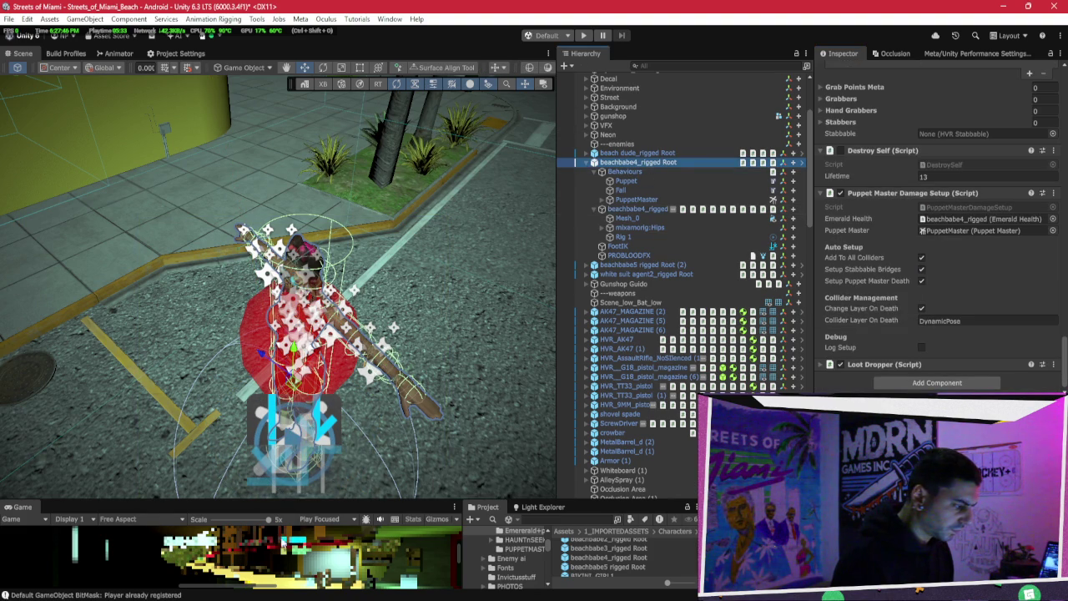
scroll(388, 550, down, 5)
click(581, 35)
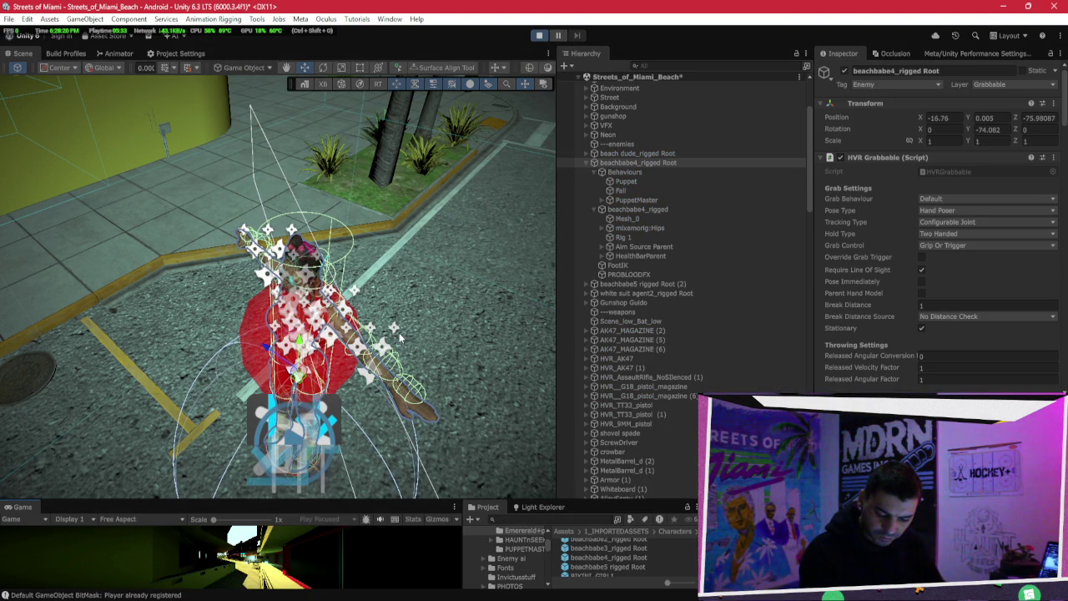
Step: Orbit the running scene over the street and palm-tree park, and enlarge the game preview to 1.8x
right_click(442, 310)
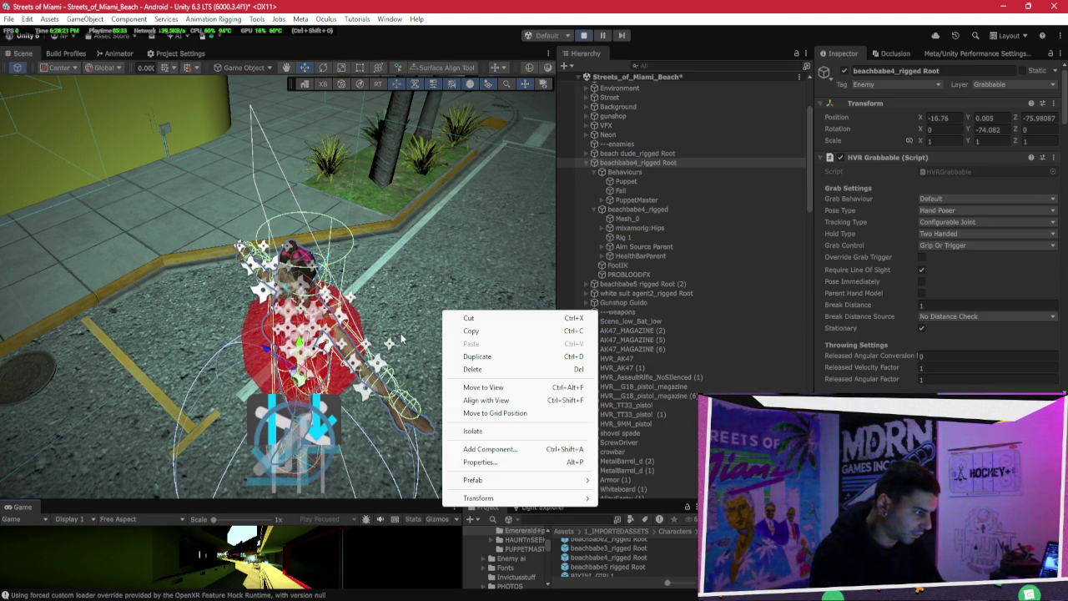
click(383, 276)
scroll(383, 276, down, 10)
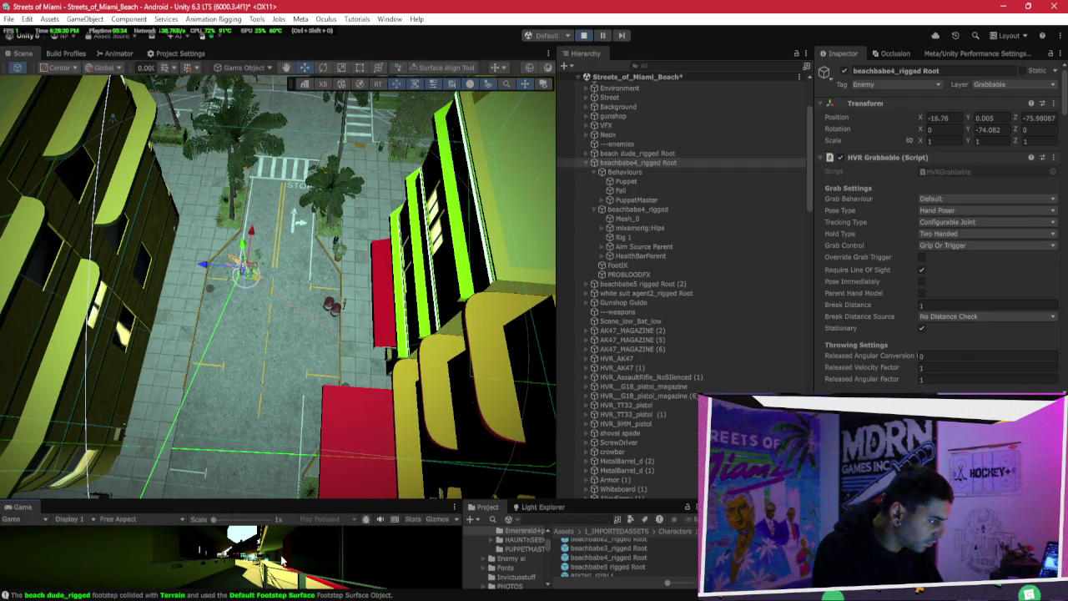
scroll(293, 332, up, 5)
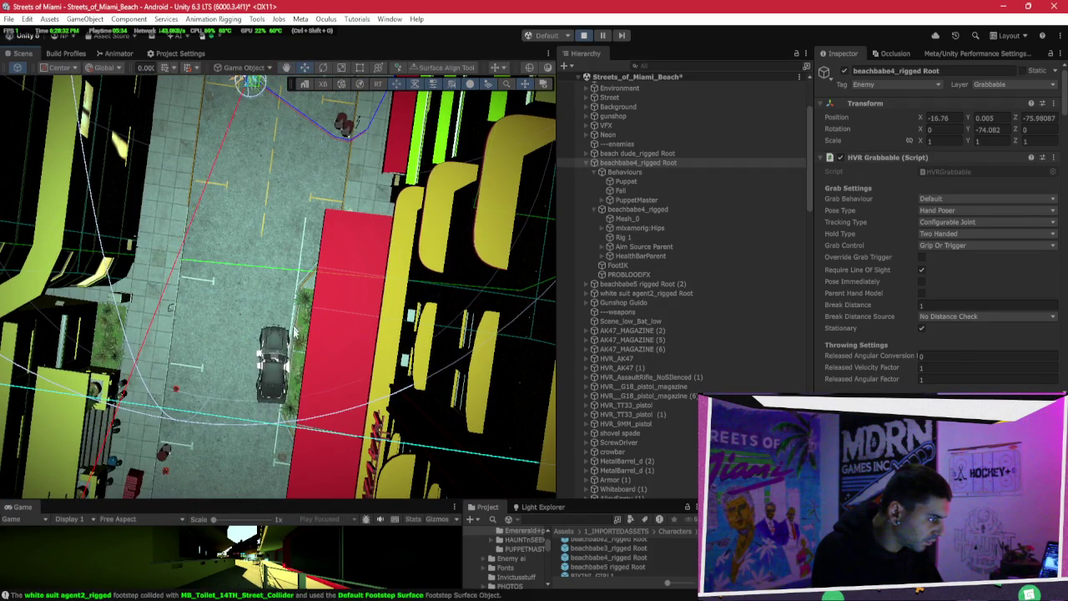
key(super)
key(super)
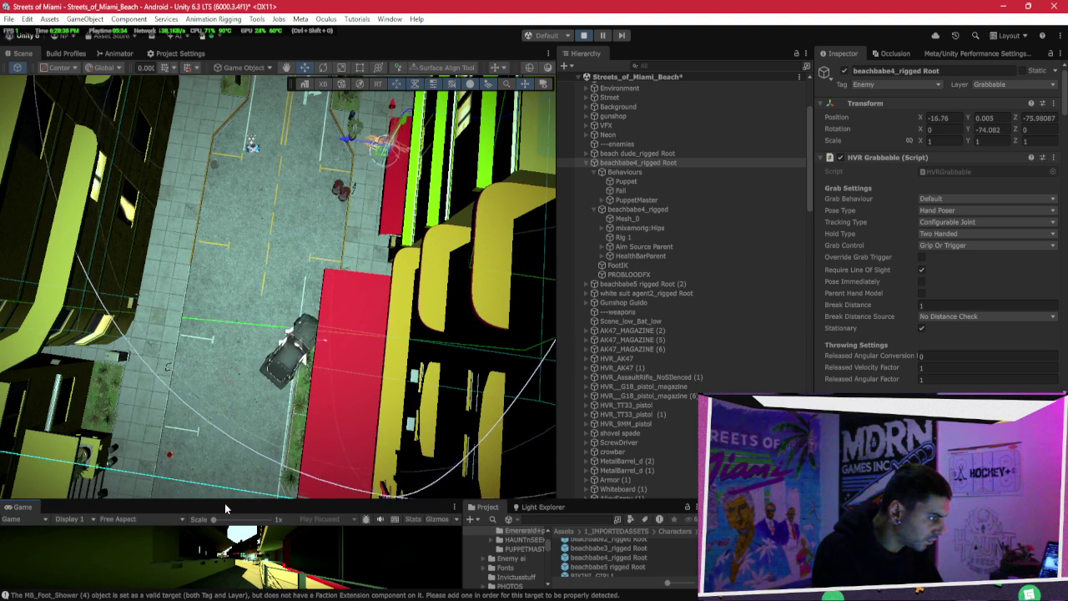
mouse_move(392, 251)
mouse_down()
mouse_move(423, 146)
mouse_move(594, 231)
mouse_move(708, 193)
mouse_up()
drag(476, 273, 419, 309)
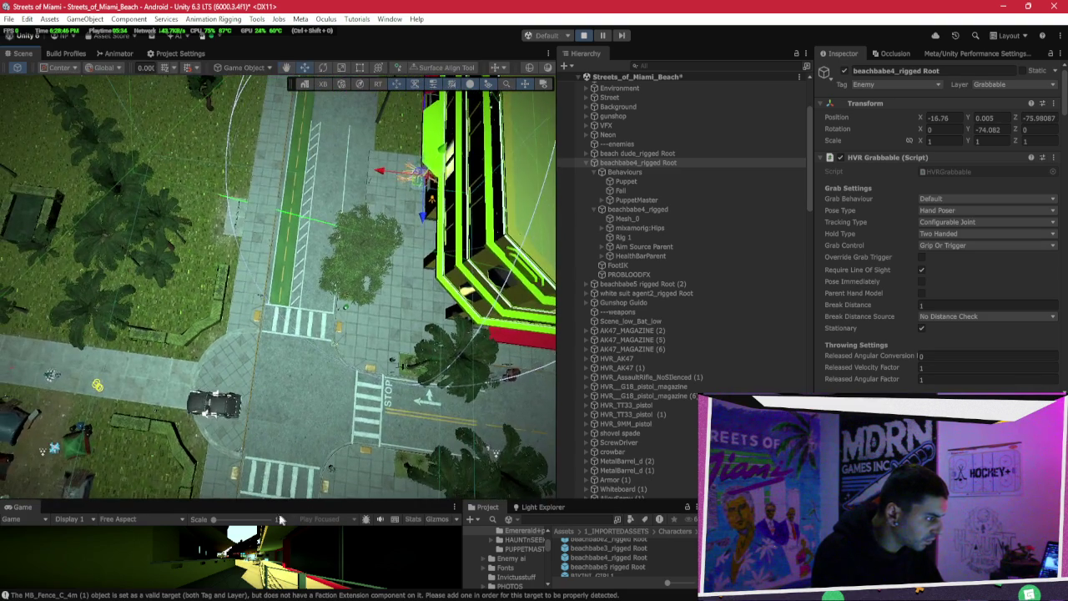
mouse_move(417, 203)
mouse_down()
mouse_move(110, 223)
mouse_move(116, 233)
mouse_up()
click(234, 519)
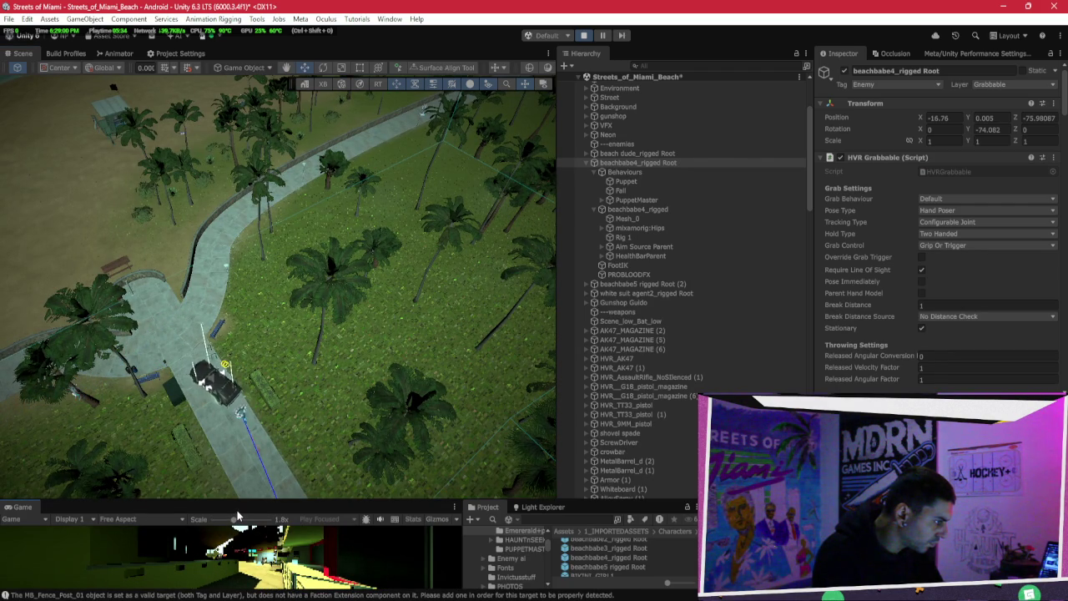
mouse_move(167, 417)
mouse_down()
mouse_move(121, 440)
mouse_move(484, 280)
mouse_up()
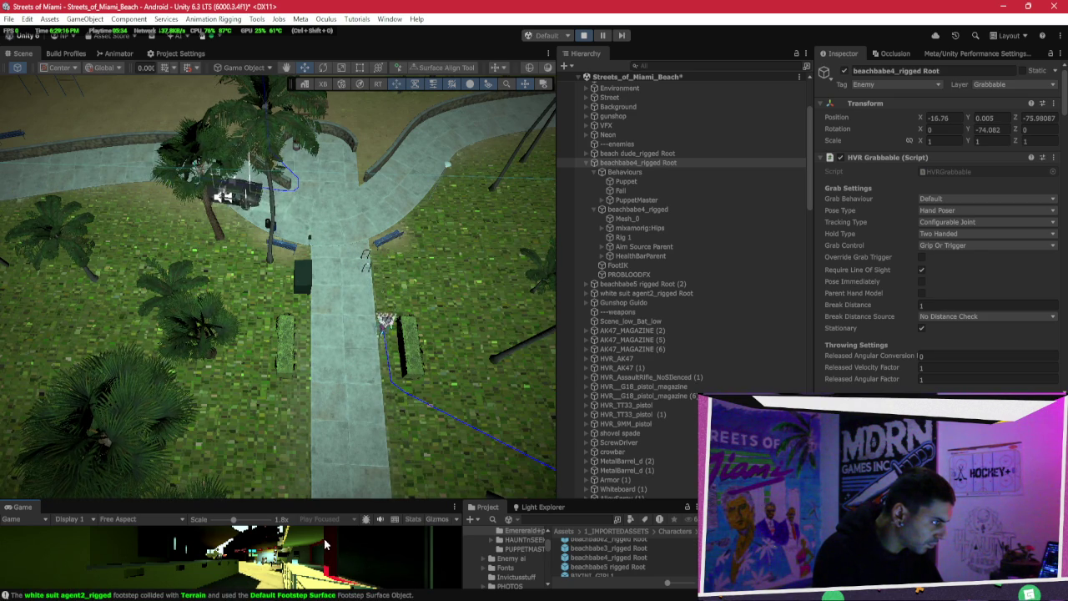
Step: Select the PROBLOODFX blood effect on beachbabe5's right arm, then stop the play test
scroll(323, 474, up, 10)
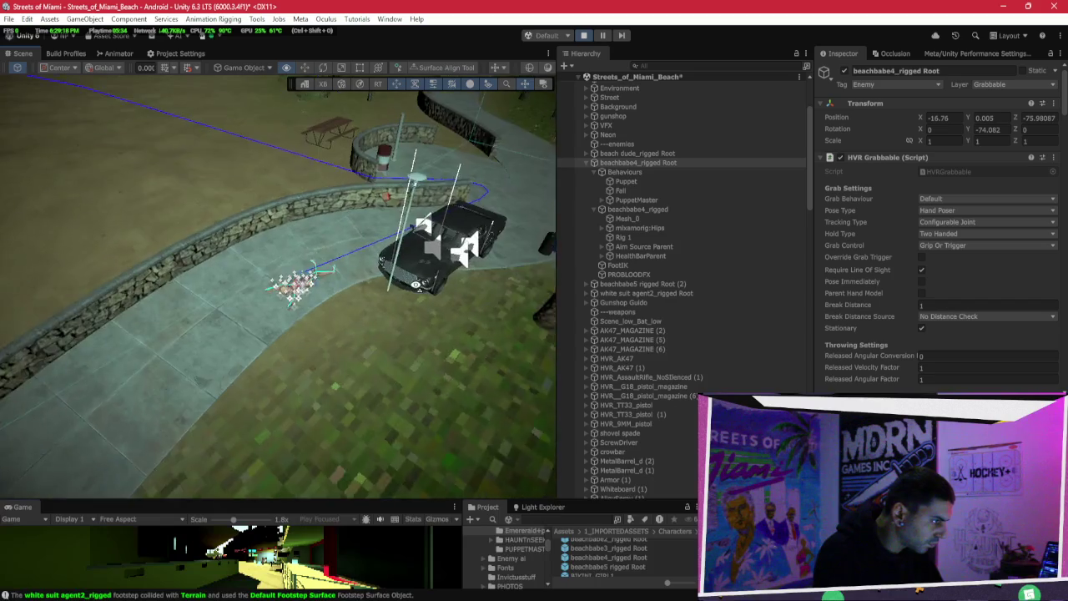
scroll(415, 282, up, 10)
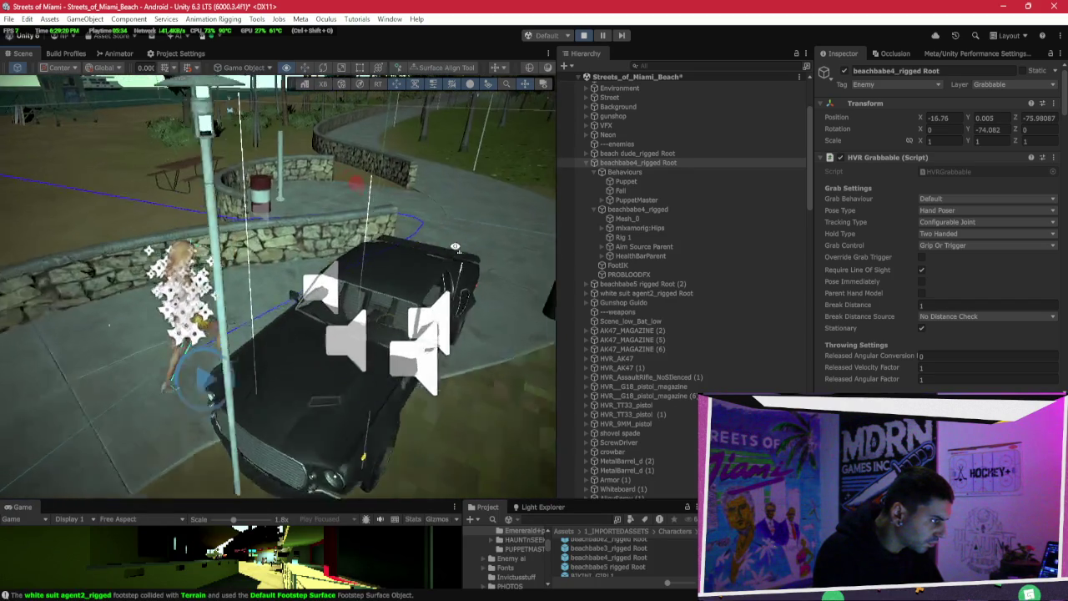
scroll(444, 257, up, 5)
click(350, 384)
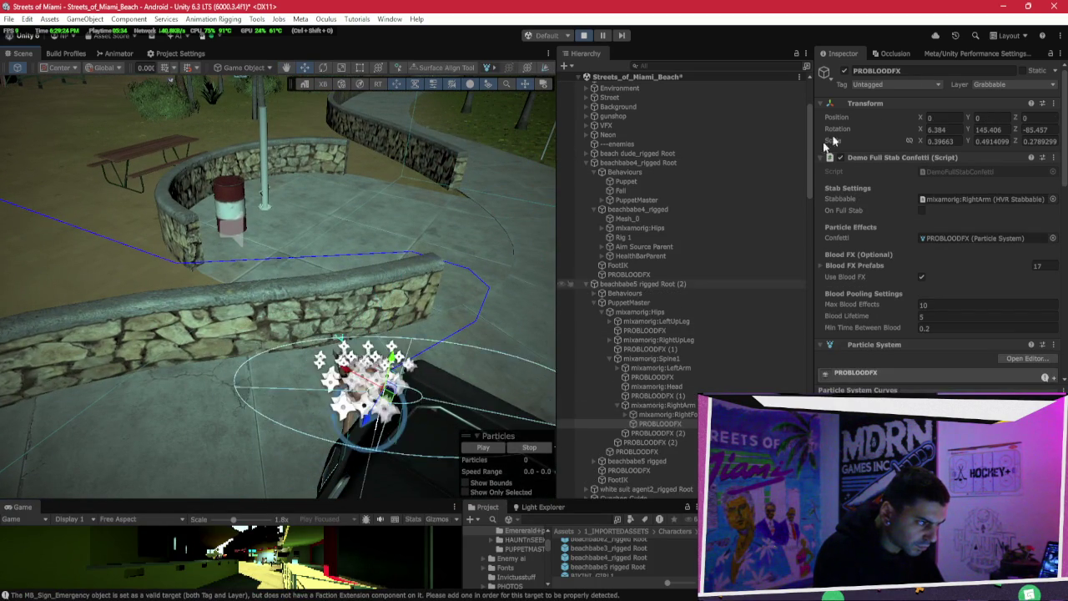
click(583, 35)
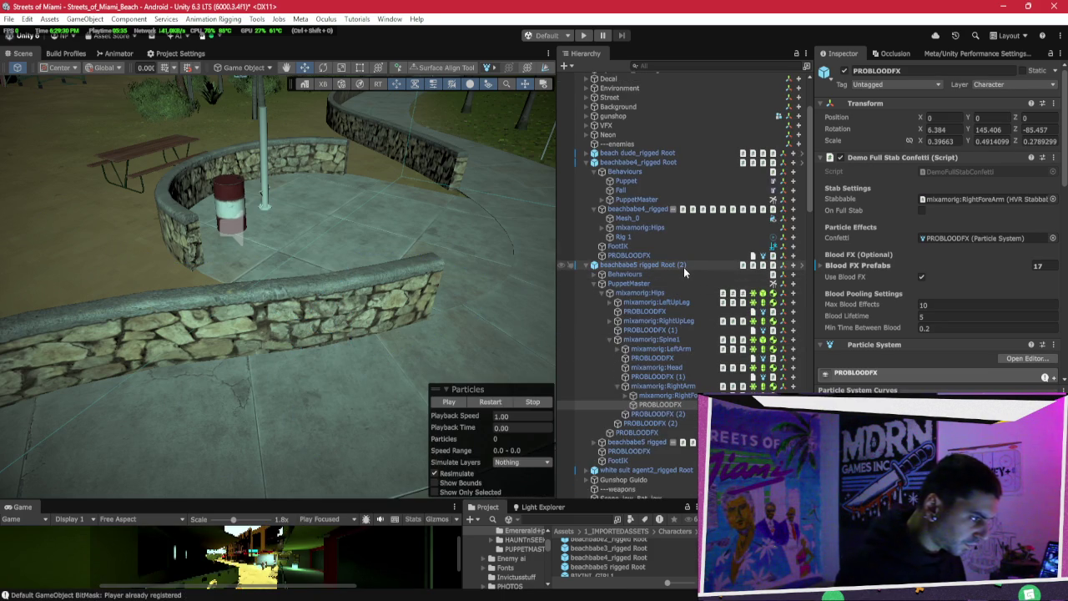
Step: Frame beachbabe5 rigged Root (2) and inspect its model, Behaviours and PuppetMaster mixamorig:Hips
click(605, 293)
double_click(624, 264)
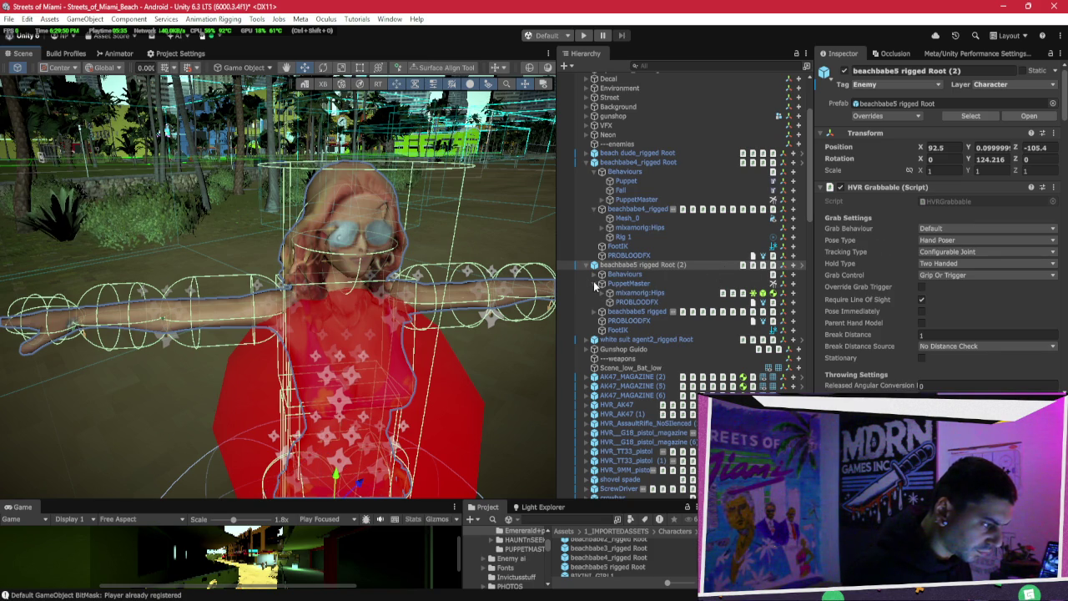
click(597, 284)
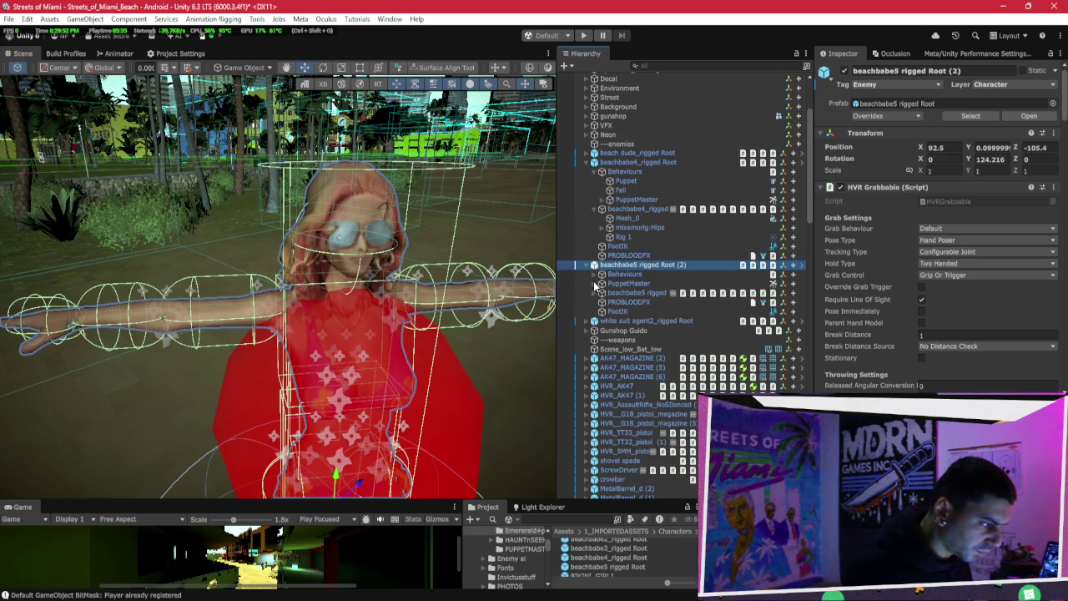
click(625, 294)
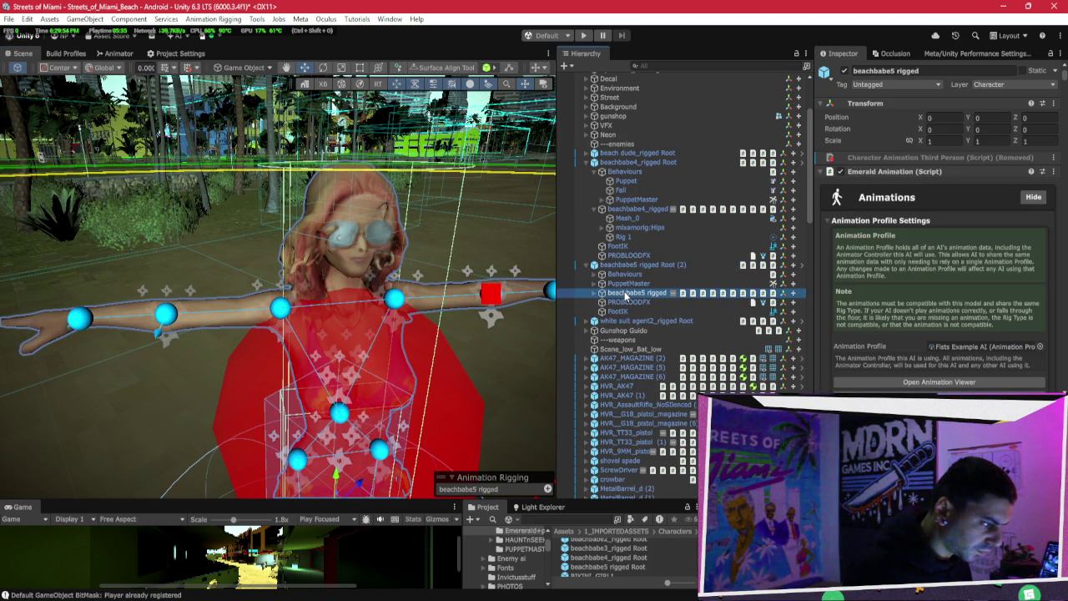
click(641, 274)
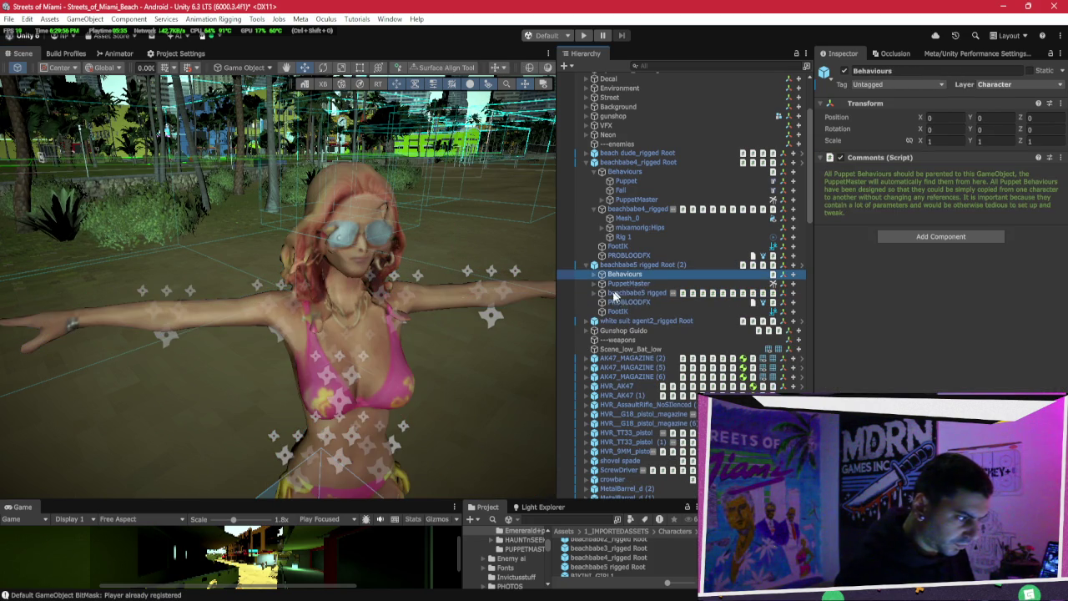
click(618, 285)
click(601, 285)
Step: Set beachbabe5's PuppetMaster hips Position X and Z to 0 and apply the Transform to the prefab
click(639, 293)
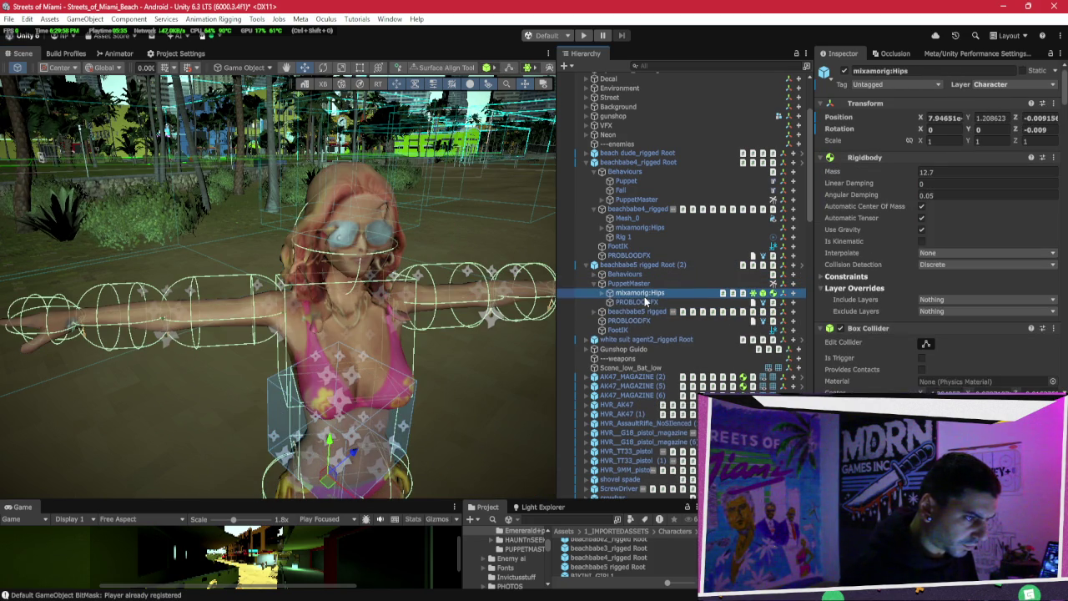
right_click(835, 117)
click(867, 158)
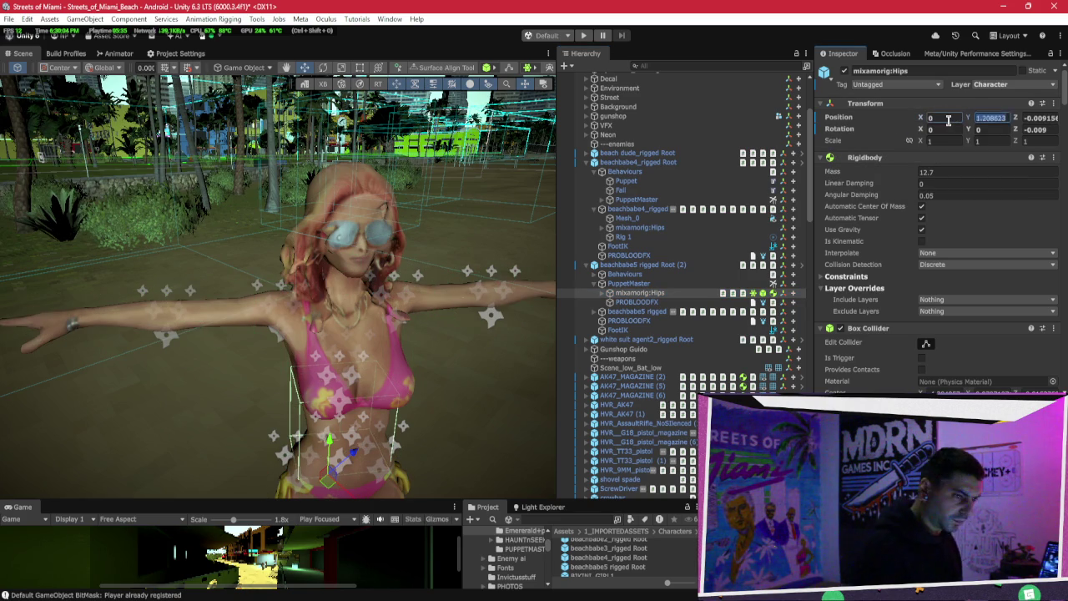
text(0)
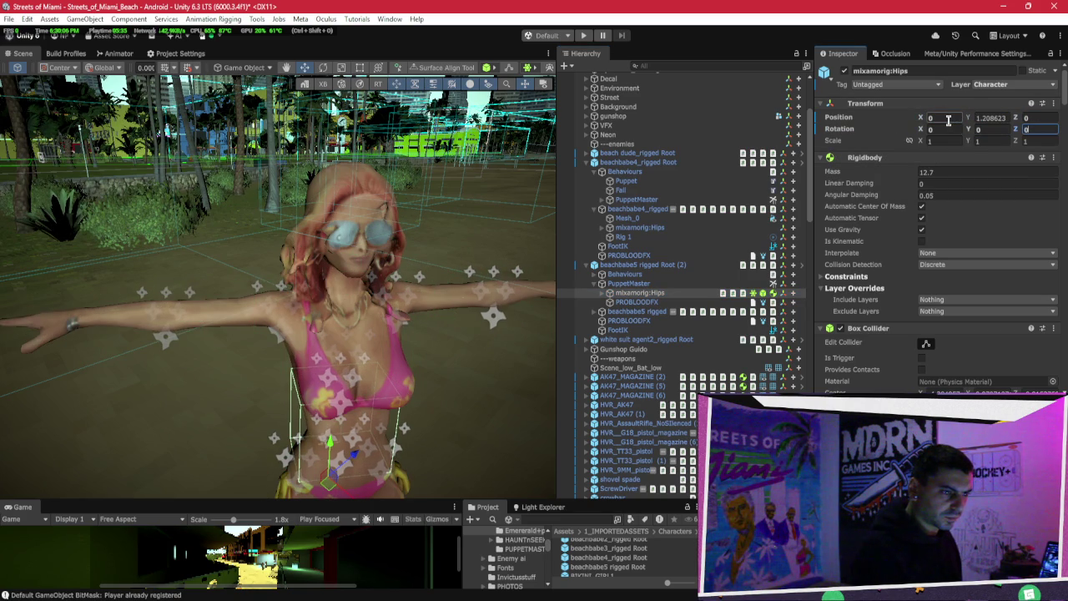
right_click(860, 103)
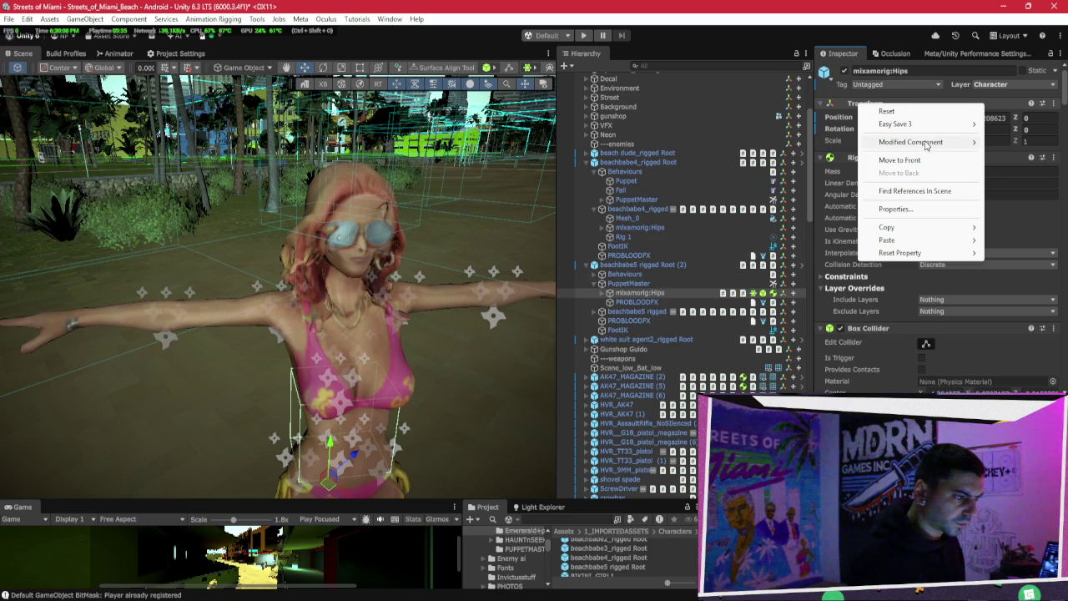
mouse_move(894, 141)
click(822, 141)
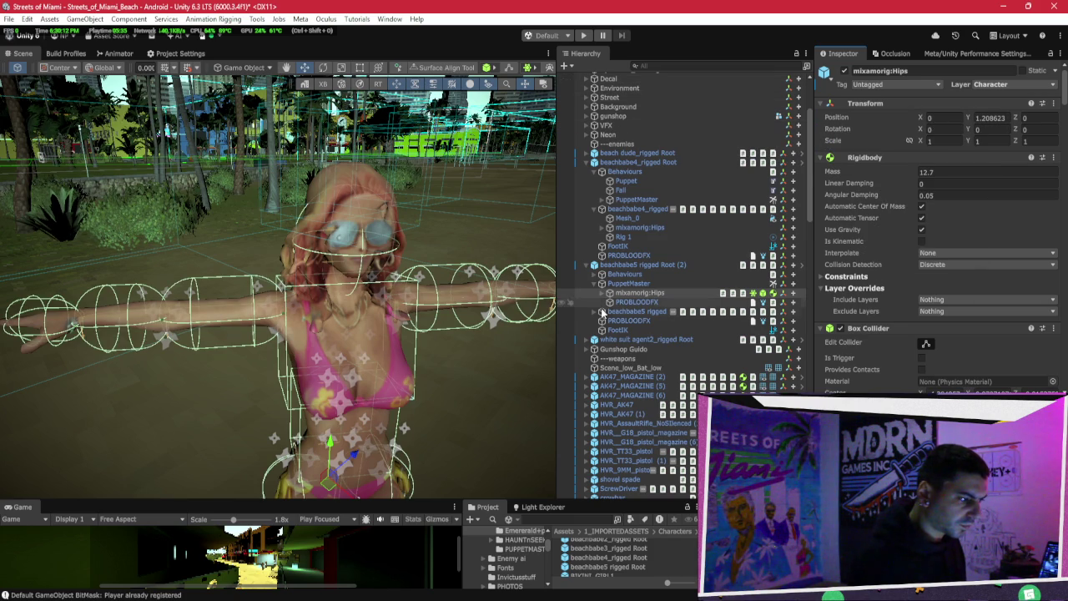
Step: Collapse beachbabe5's branch and inspect beachbabe4's Rig 1 and mixamorig:Hips
click(586, 265)
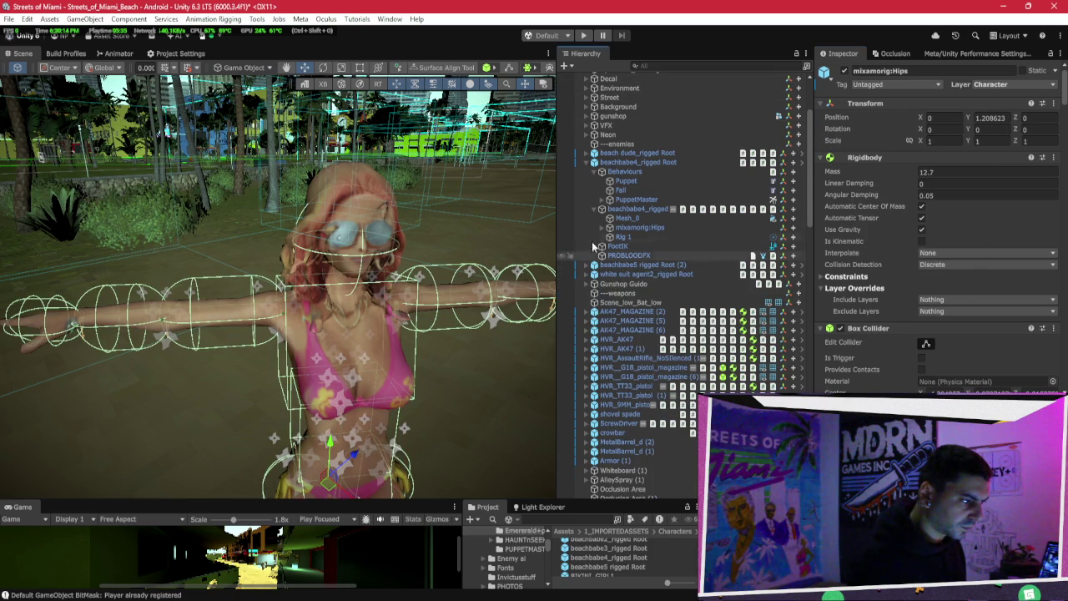
click(622, 237)
click(626, 227)
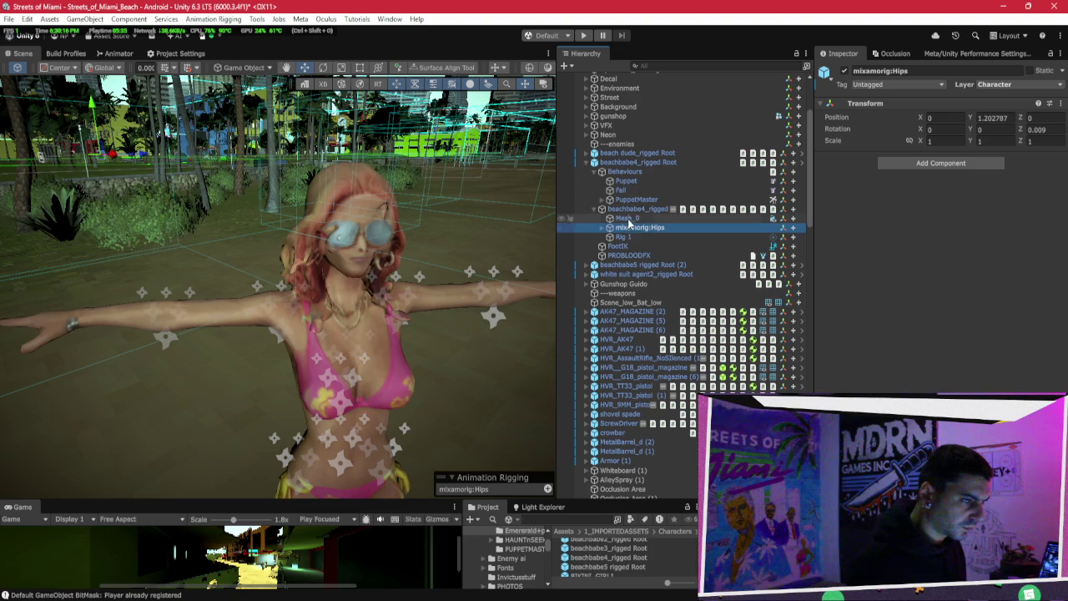
click(586, 162)
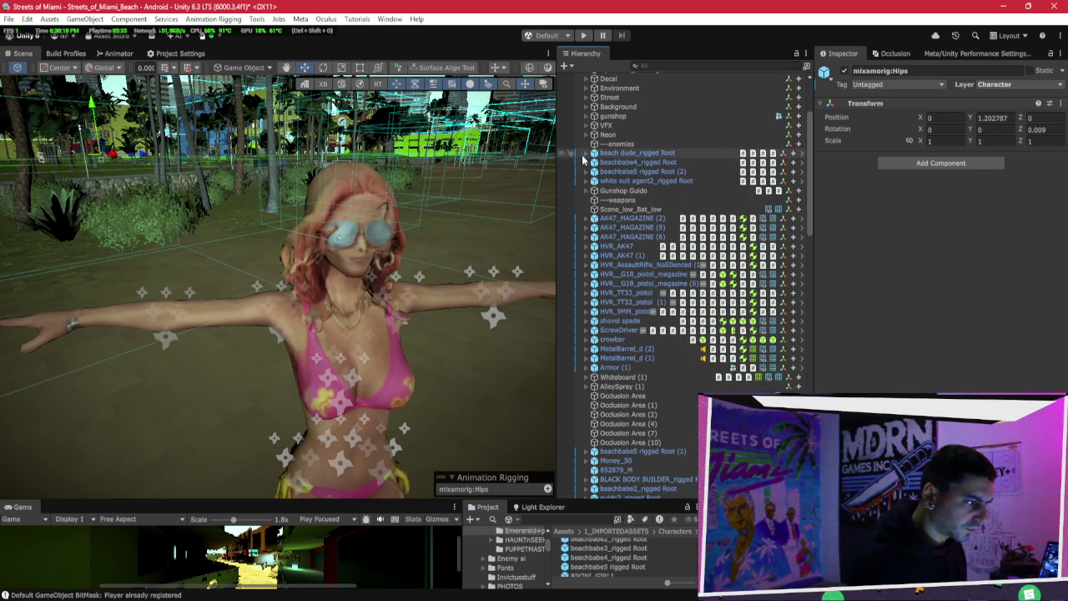
Step: Expand beach dude_rigged Root and its model to select the mixamorig:Hips bone
click(594, 154)
click(586, 153)
click(626, 181)
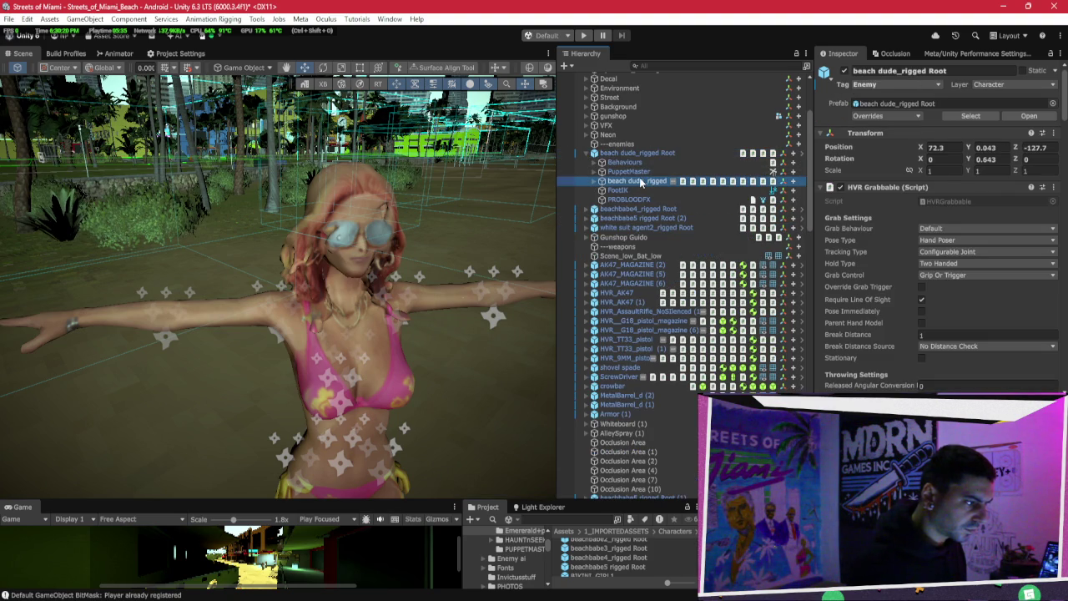
click(595, 181)
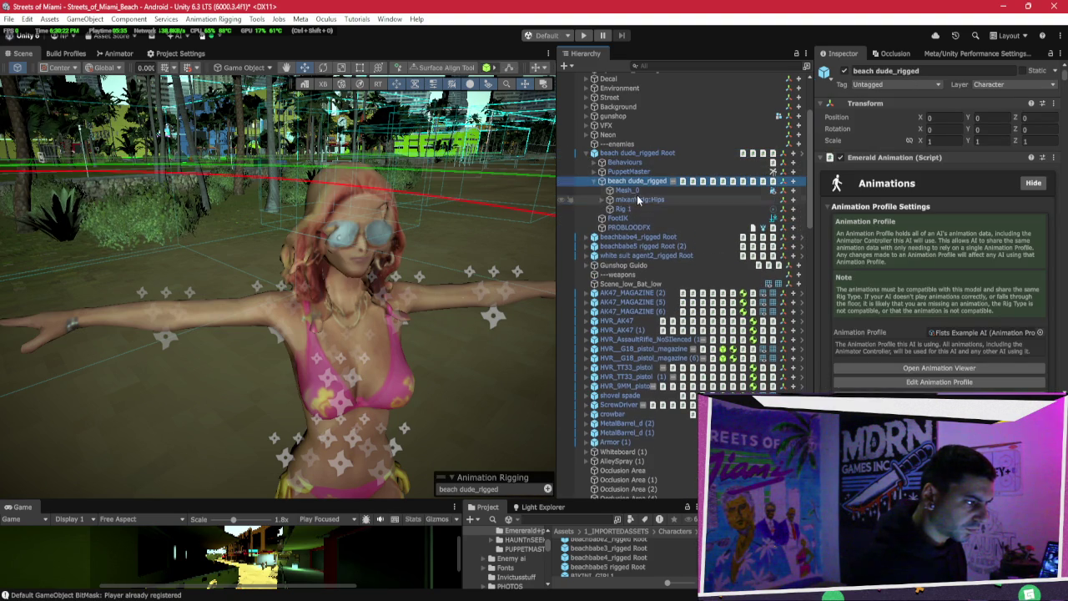
click(638, 199)
Step: Zero the hips Position X and Z, apply to the prefab, and frame the beach dude
click(951, 118)
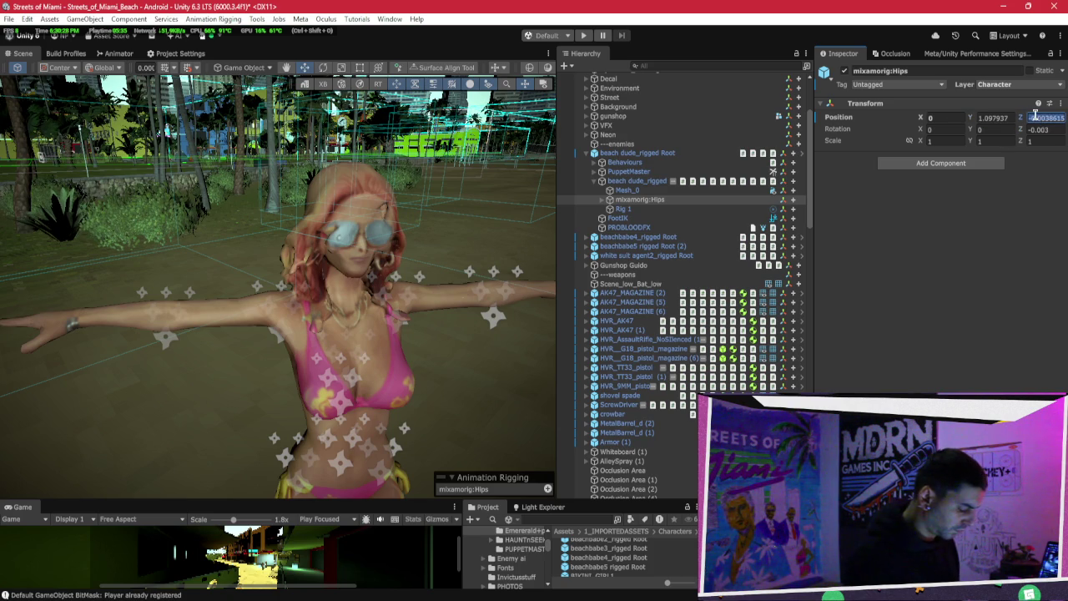
right_click(895, 106)
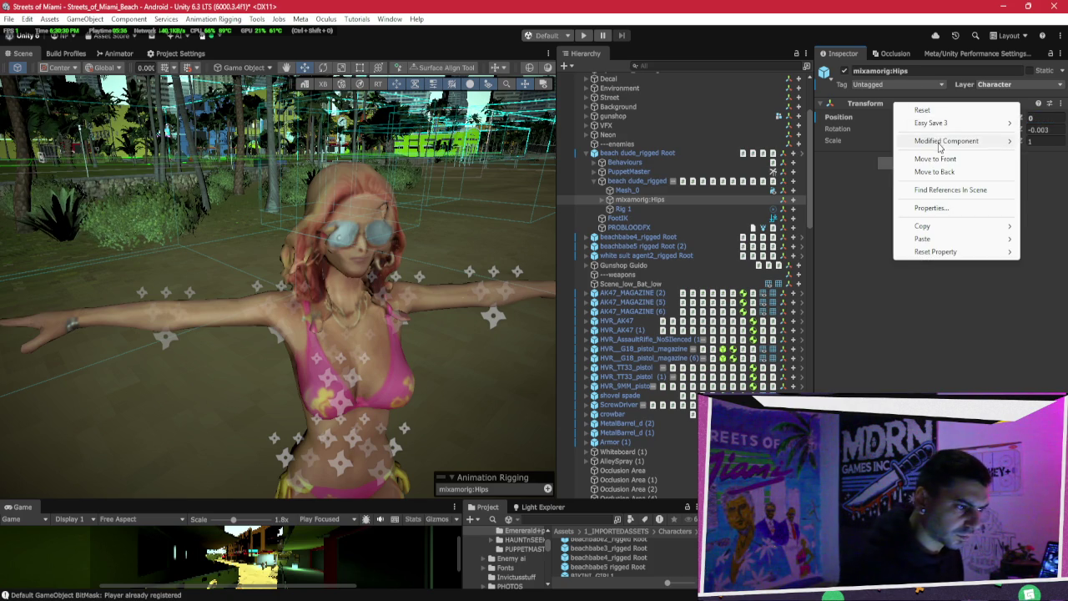
click(793, 140)
double_click(659, 199)
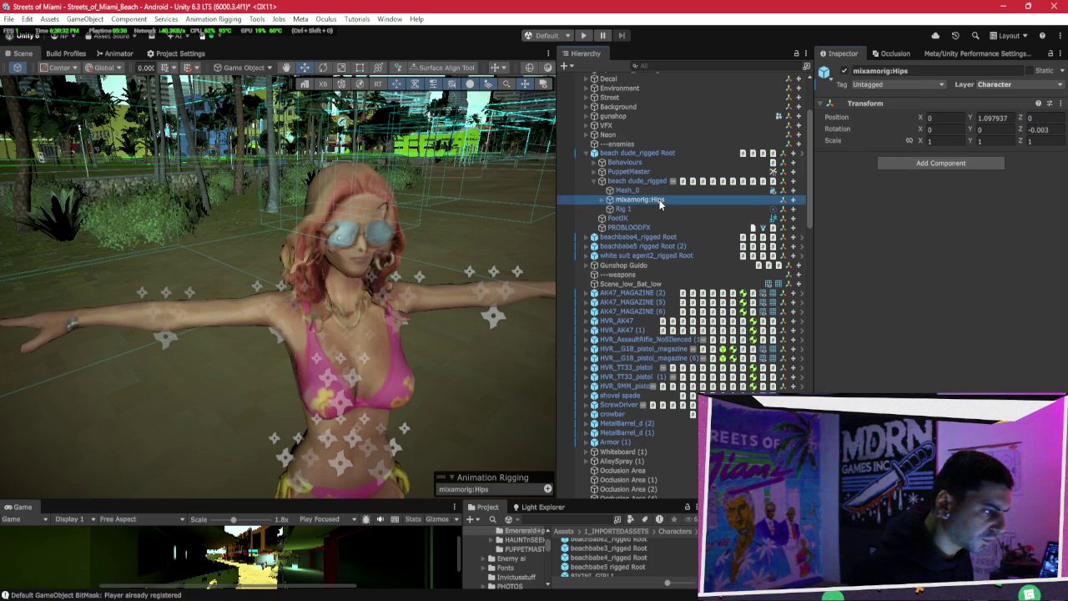
drag(296, 225, 501, 234)
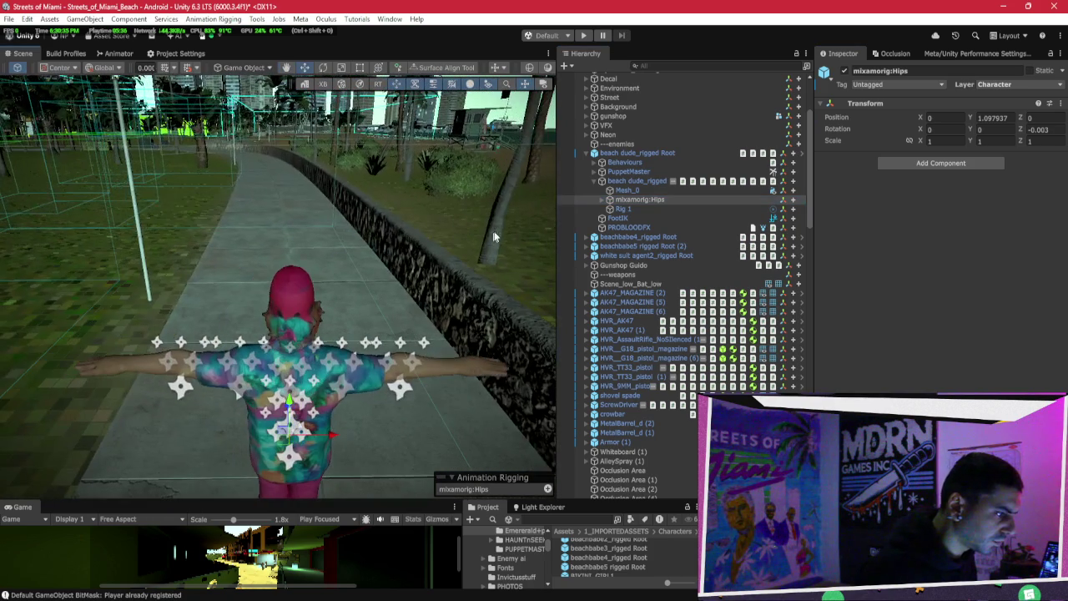
Step: Expand white suit agent2_rigged Root and its model to select mixamorig:Hips
click(586, 154)
click(586, 181)
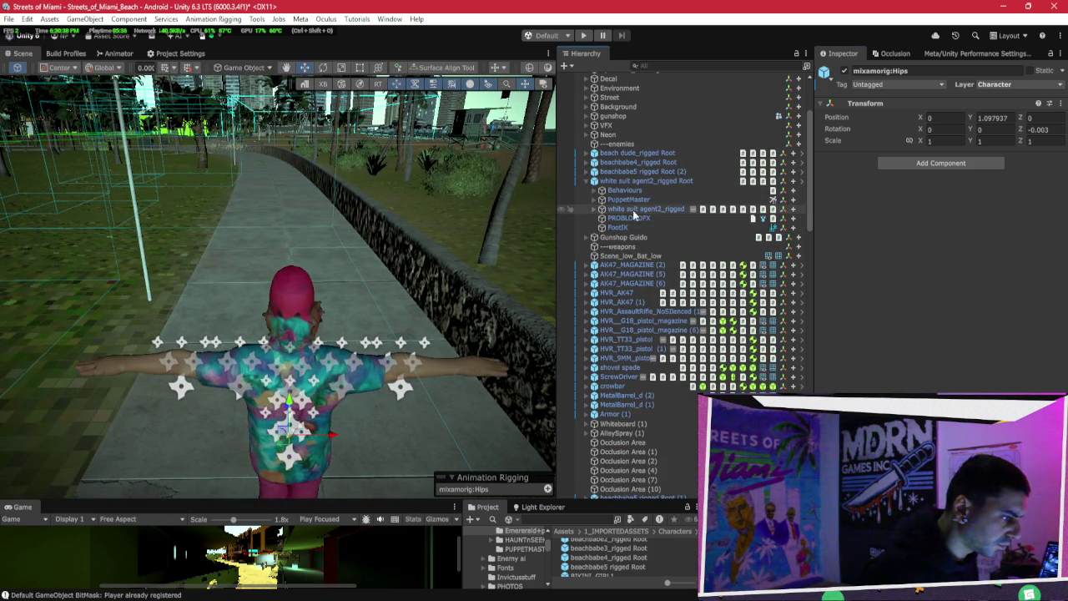
click(602, 208)
click(638, 227)
Step: Zero the hips Position X/Z and rotation, then apply the Transform to the prefab
click(951, 119)
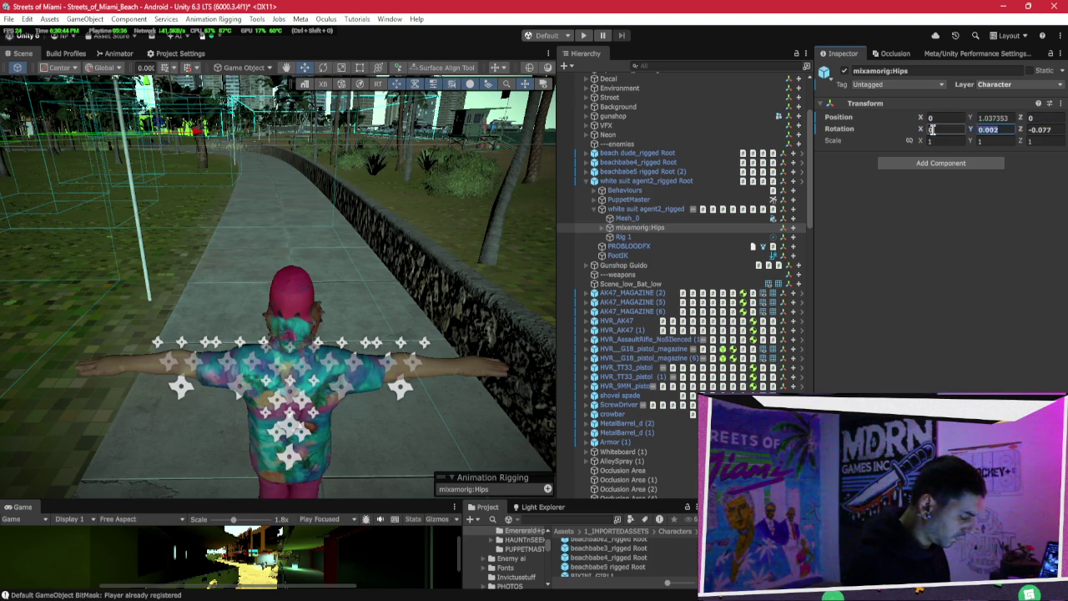
right_click(868, 102)
mouse_move(884, 141)
click(838, 139)
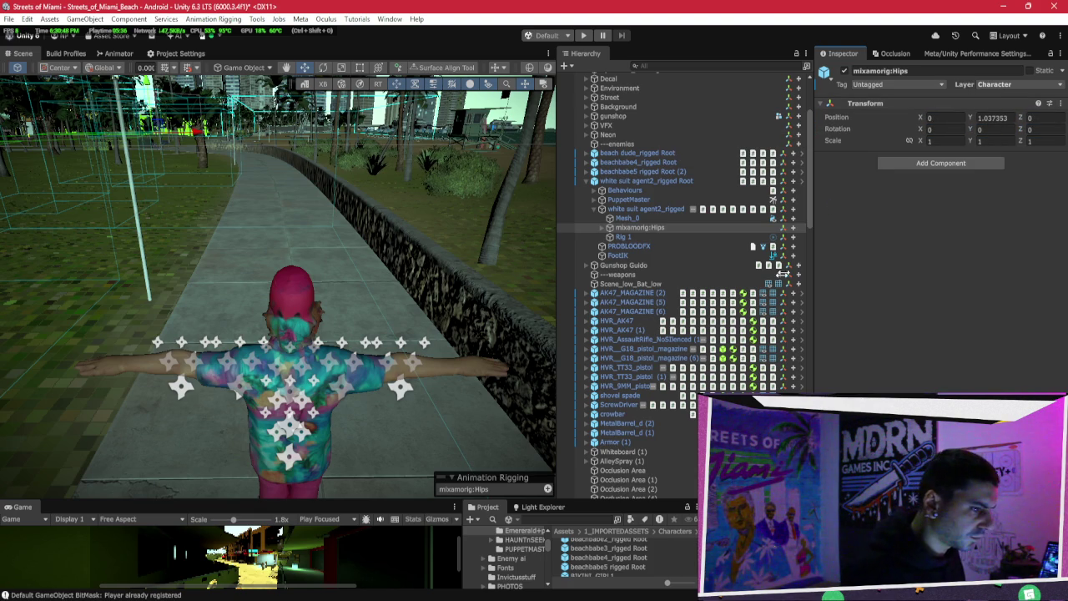
click(585, 180)
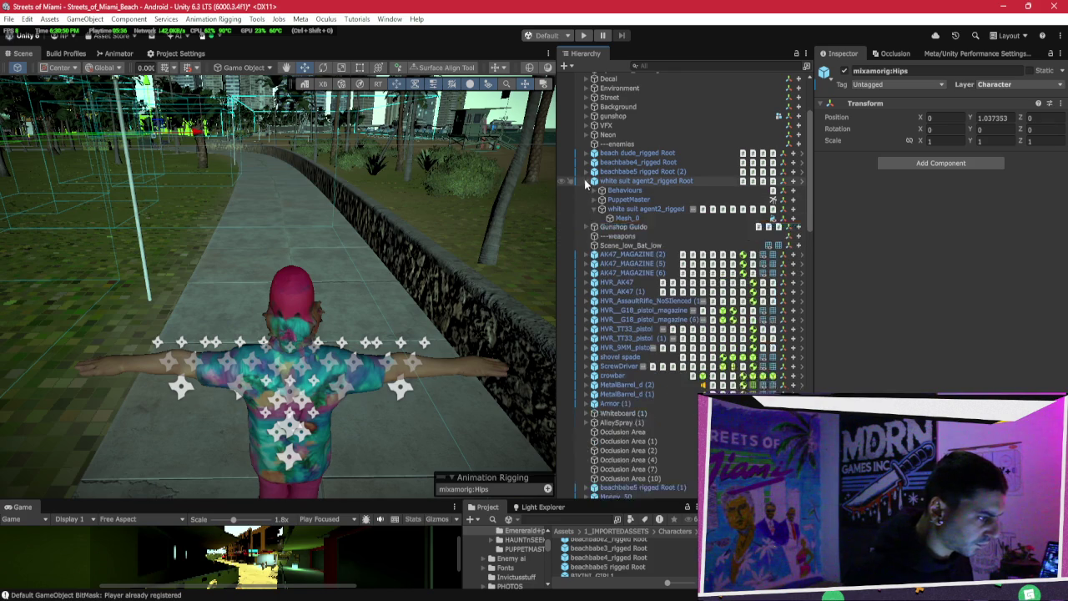
scroll(606, 216, up, 2)
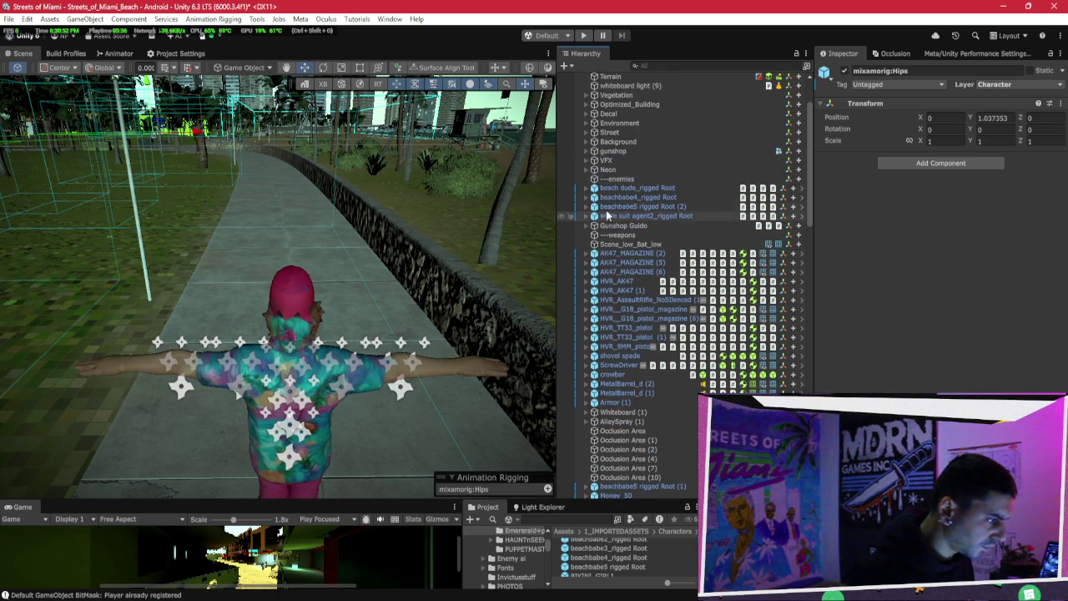
scroll(606, 216, down, 5)
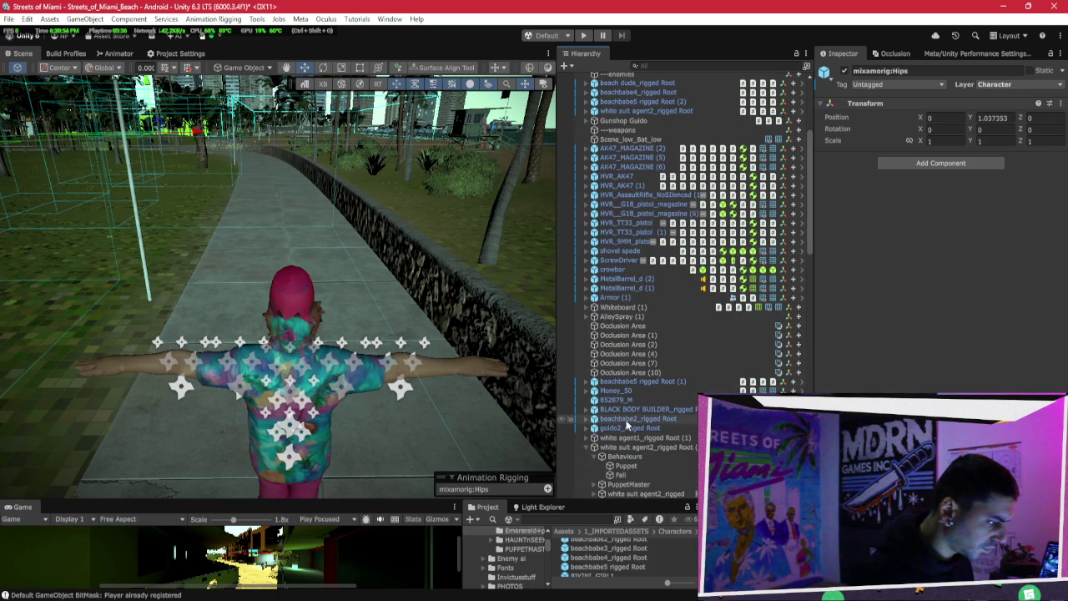
Step: Move BLACK BODY BUILDER, beachbabe2 and guido2 above Gunshop Guido, and beachbabe5 rigged Root (1) under beachbabe2
click(626, 409)
shift+click(625, 427)
key(f)
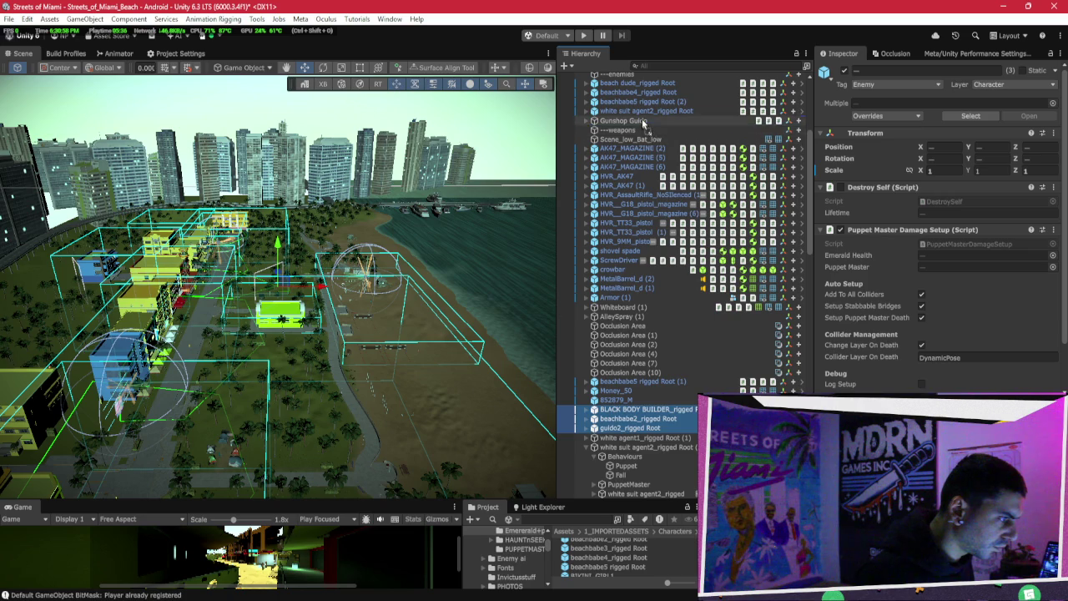
drag(643, 123, 642, 122)
drag(650, 412, 654, 138)
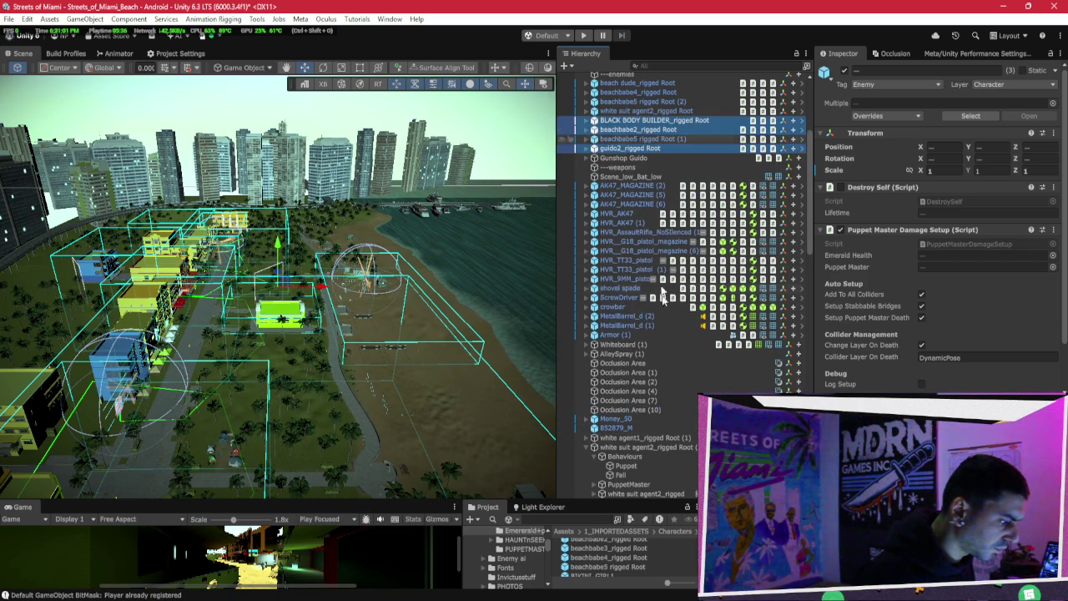
Step: Drag white agent1 and white suit agent2 roots just below guido2, then collapse their foldouts
click(641, 437)
shift+click(638, 447)
mouse_move(638, 451)
mouse_down()
mouse_move(644, 175)
mouse_move(611, 162)
mouse_up()
click(592, 167)
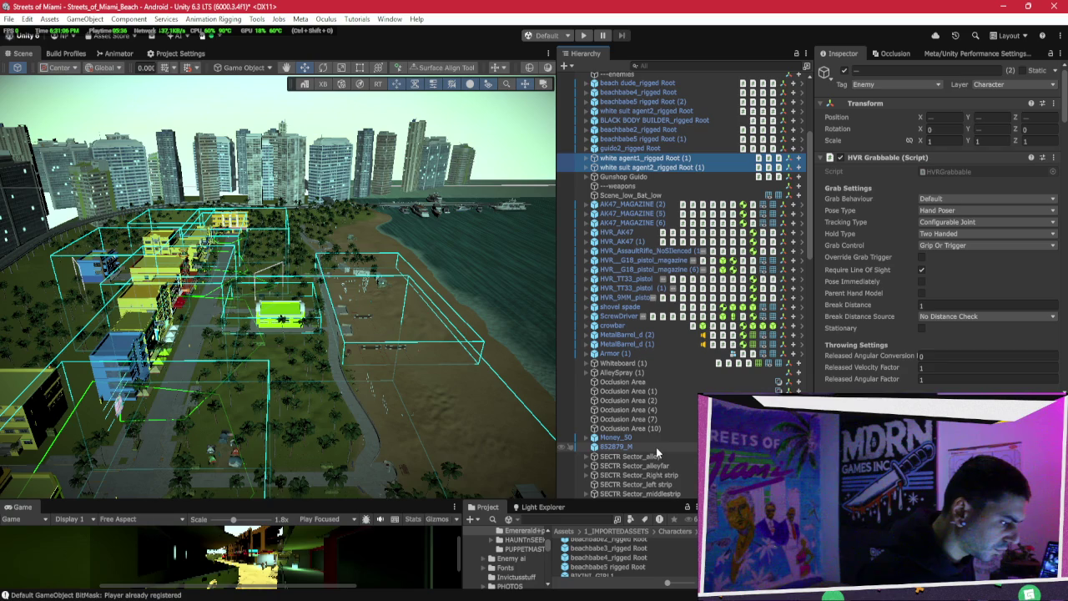
scroll(661, 438, down, 2)
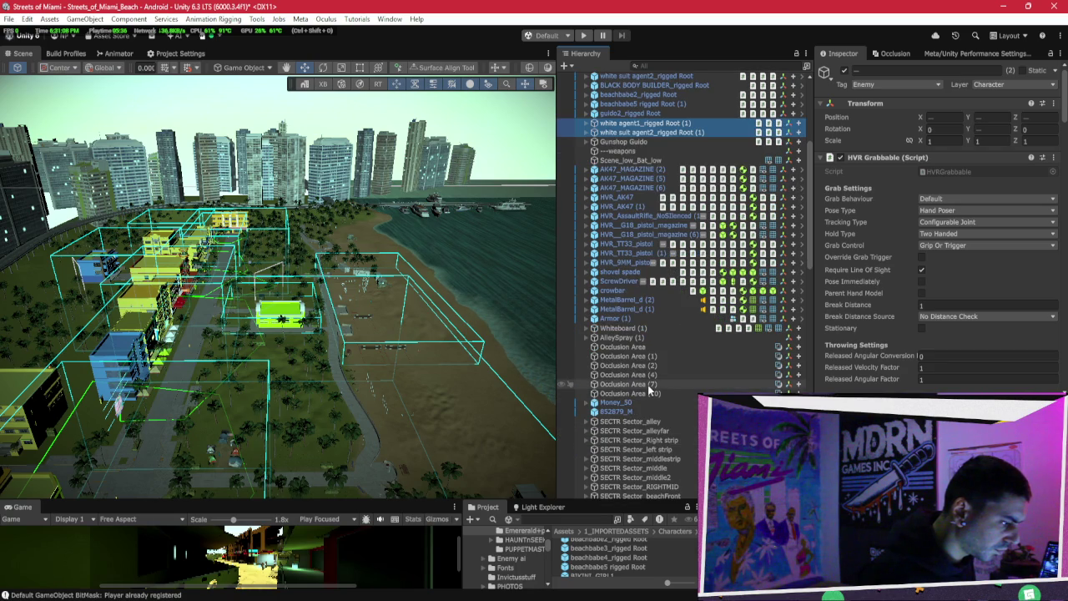
scroll(647, 386, down, 6)
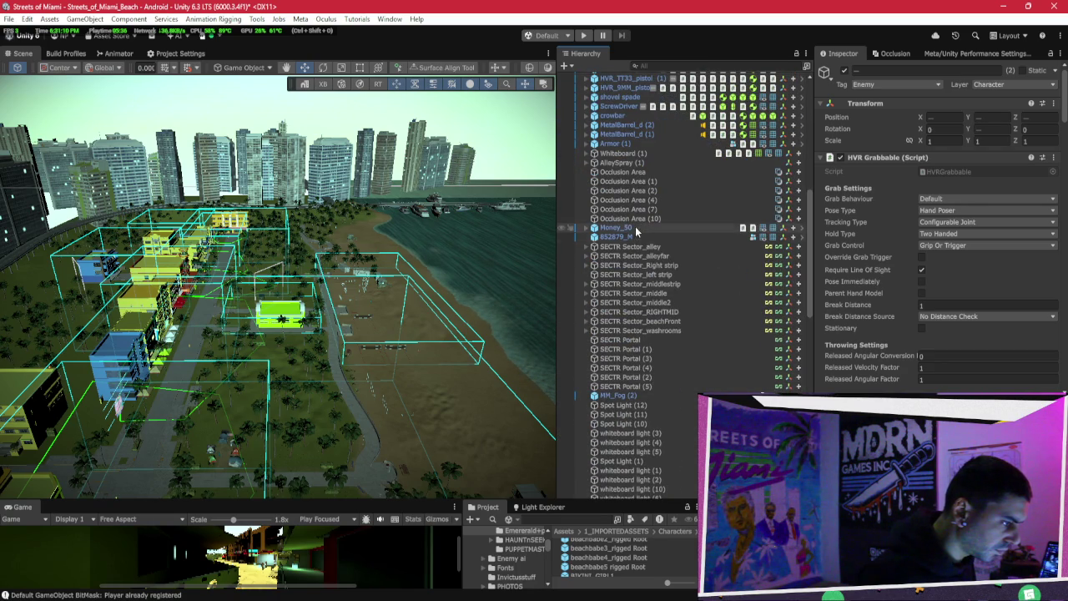
scroll(634, 236, down, 10)
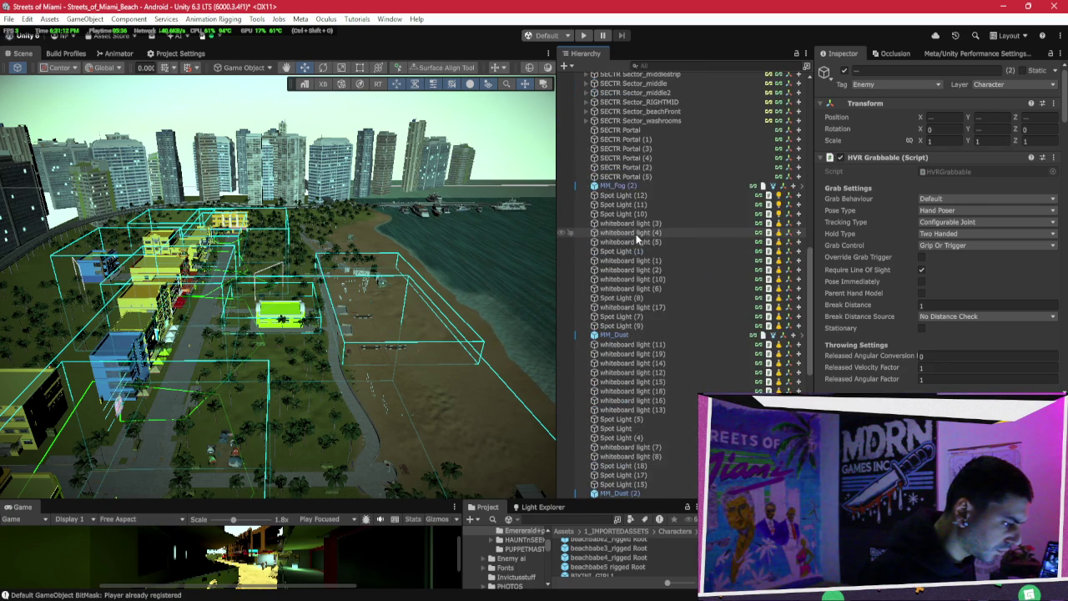
scroll(636, 242, down, 8)
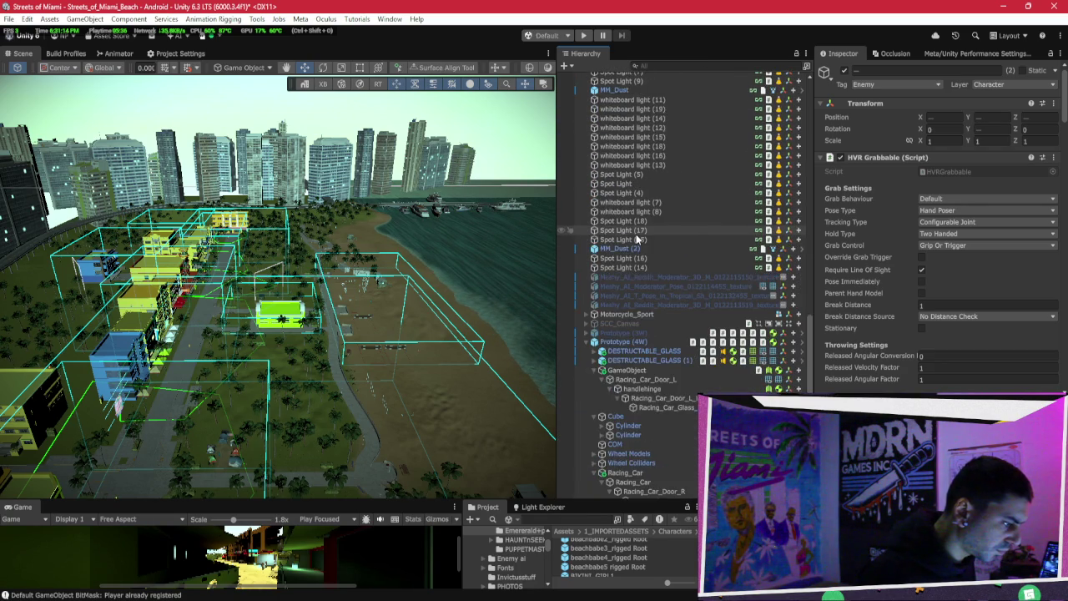
click(588, 273)
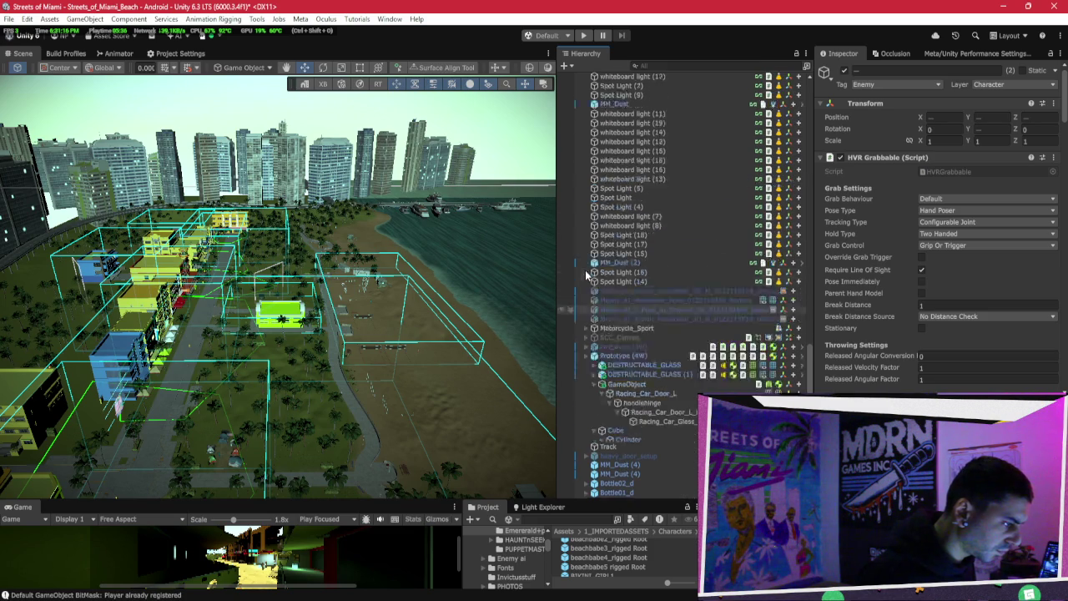
Step: Frame Bottle02_d and Bottle01_d and orbit the Scene view to see them beside the cone
double_click(644, 484)
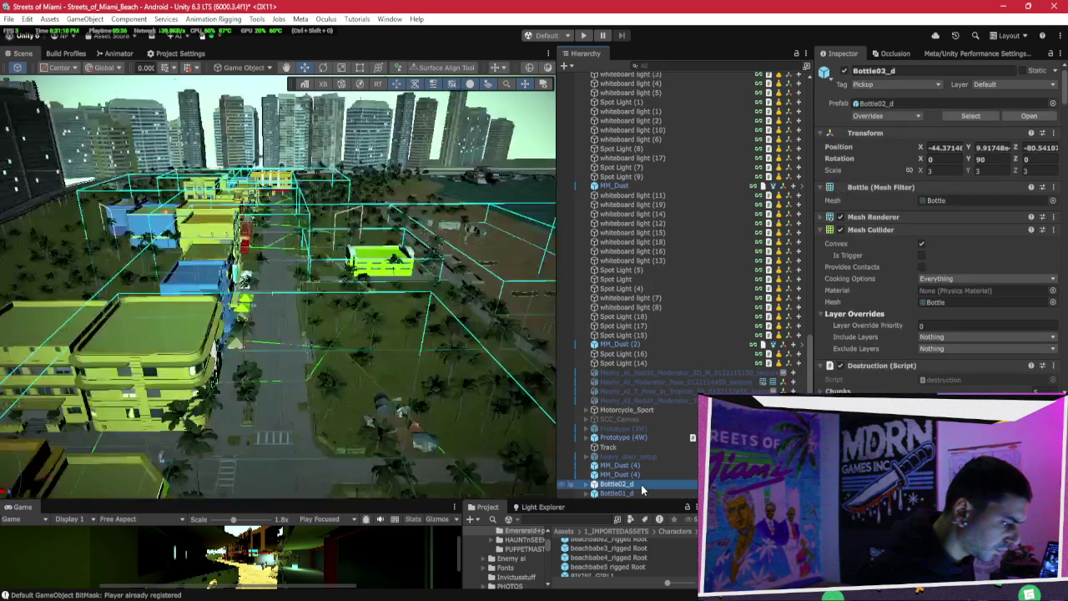
ctrl+click(616, 493)
mouse_move(441, 313)
mouse_down()
mouse_move(410, 293)
mouse_move(283, 321)
mouse_up()
scroll(284, 321, down, 10)
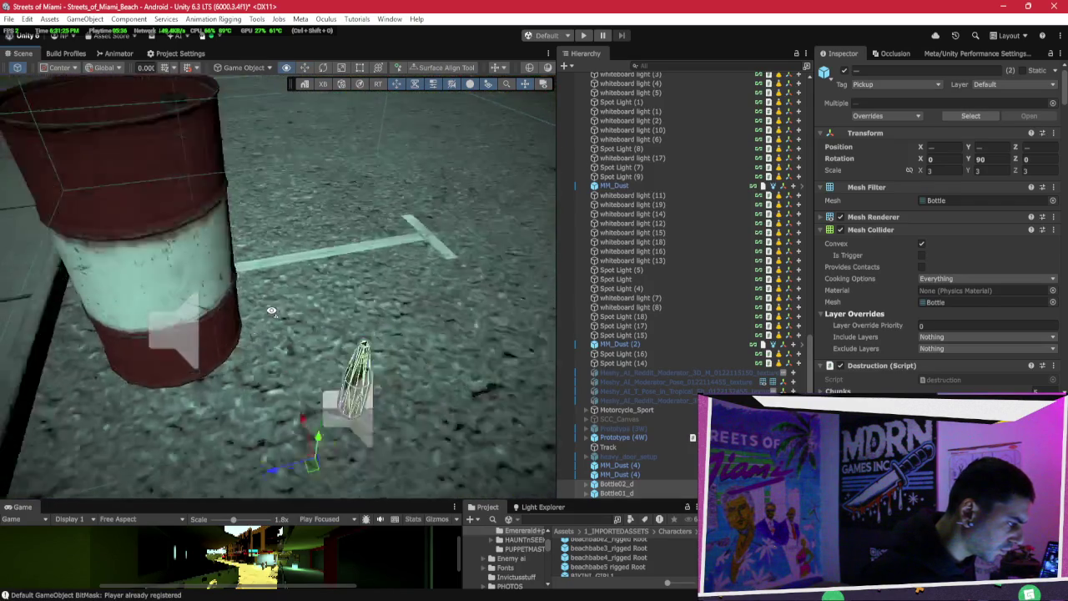
drag(272, 311, 341, 278)
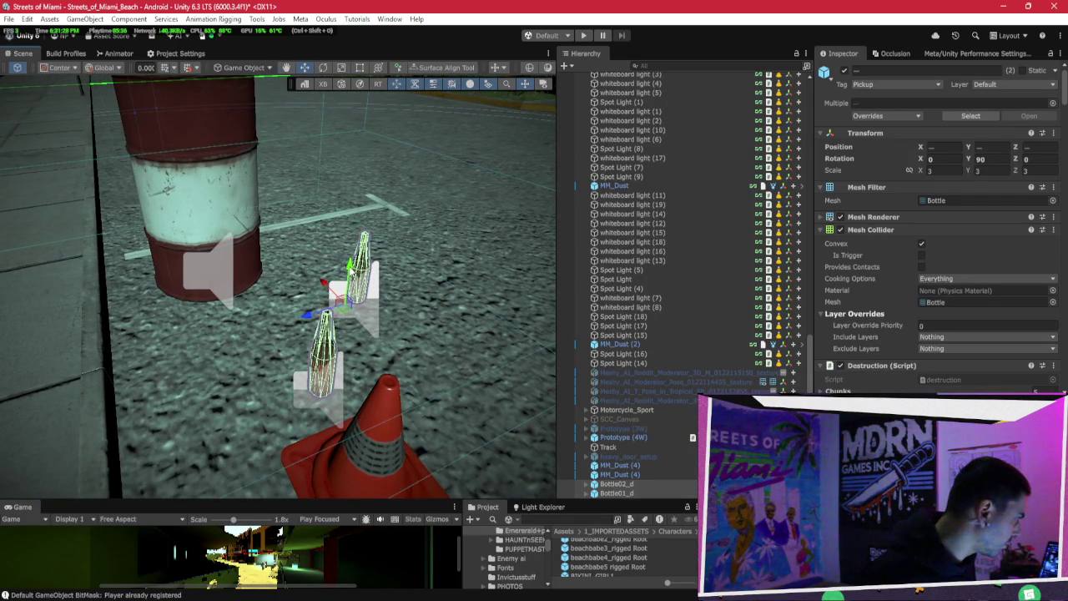
mouse_move(349, 265)
mouse_down()
mouse_move(498, 210)
mouse_move(525, 228)
mouse_up()
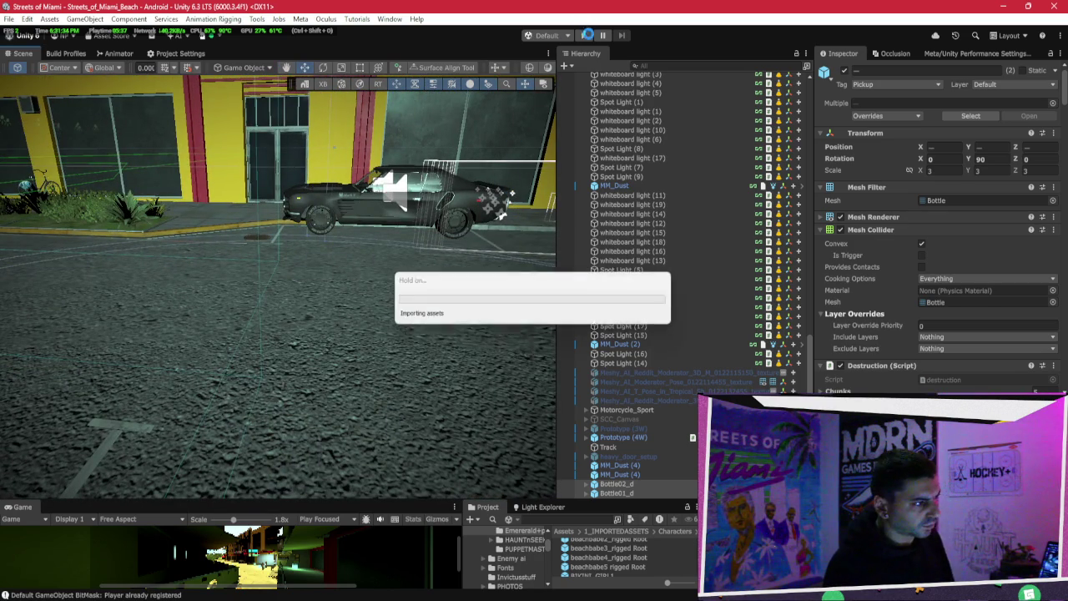
Step: Enter play mode for Streets_of_Miami_Beach and orbit the Scene view to a higher angle on the car
mouse_move(451, 221)
mouse_down()
mouse_move(452, 242)
mouse_move(493, 184)
mouse_up()
click(583, 36)
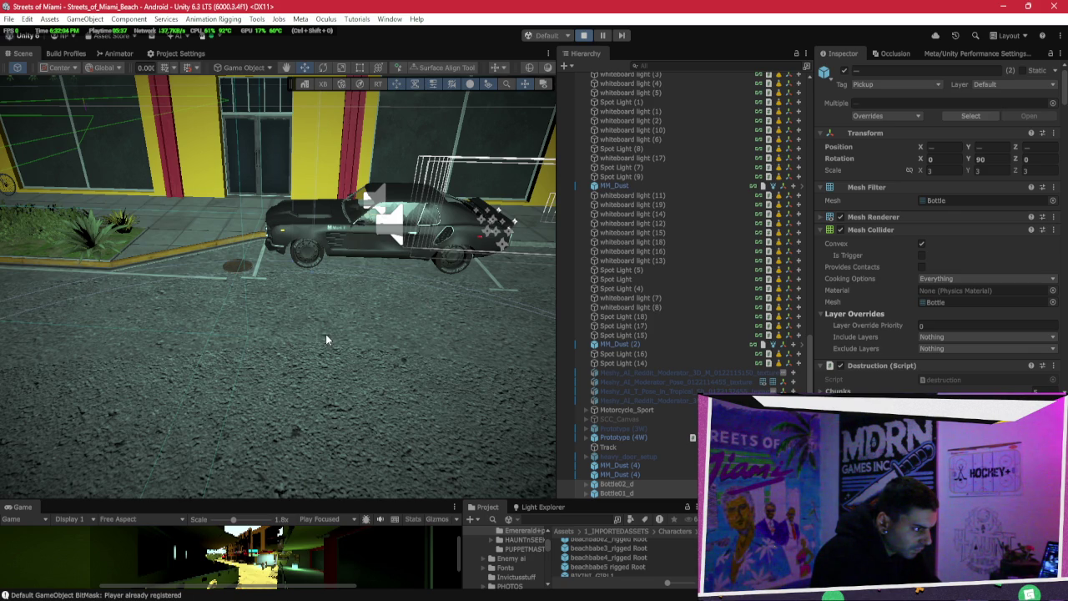
key(ctrl+p)
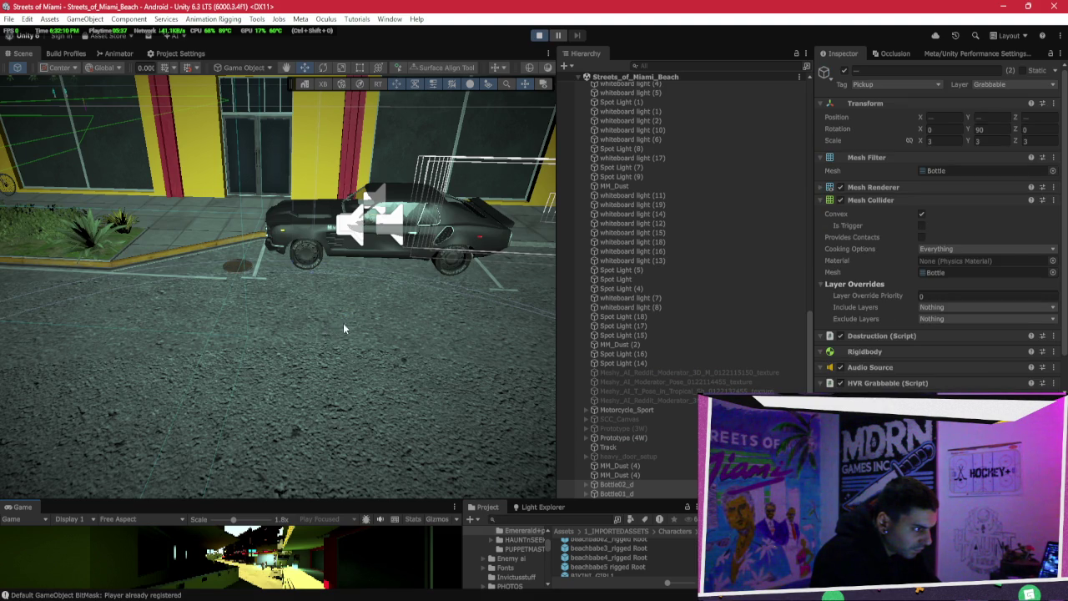
mouse_move(361, 313)
mouse_down()
mouse_move(311, 332)
mouse_move(367, 375)
mouse_up()
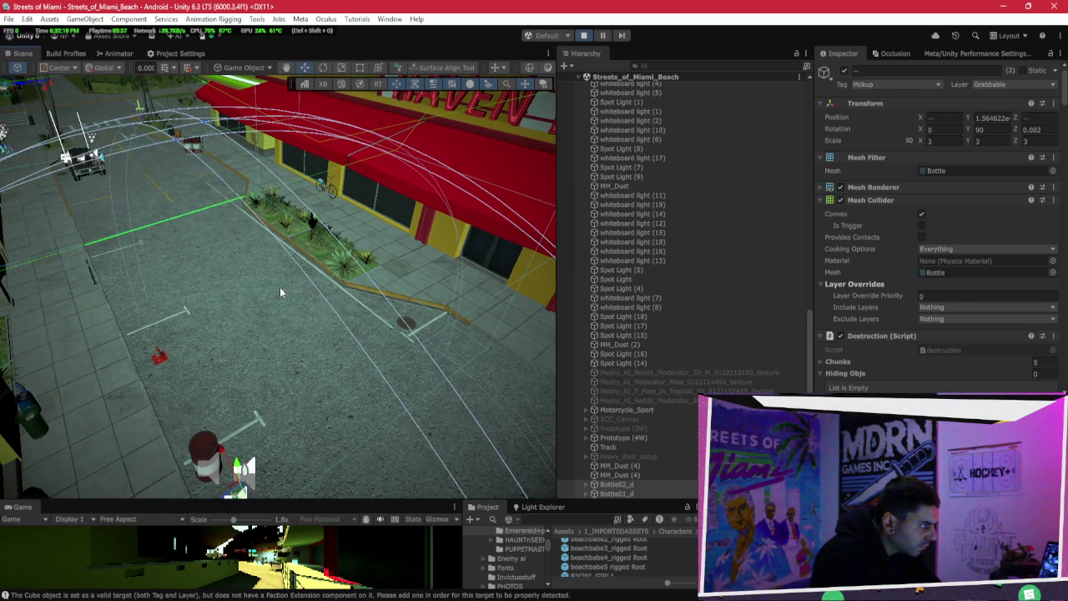
Step: Fly over the palm trees and tents to the car, select PROBLOODFX, and exit play mode
key(f)
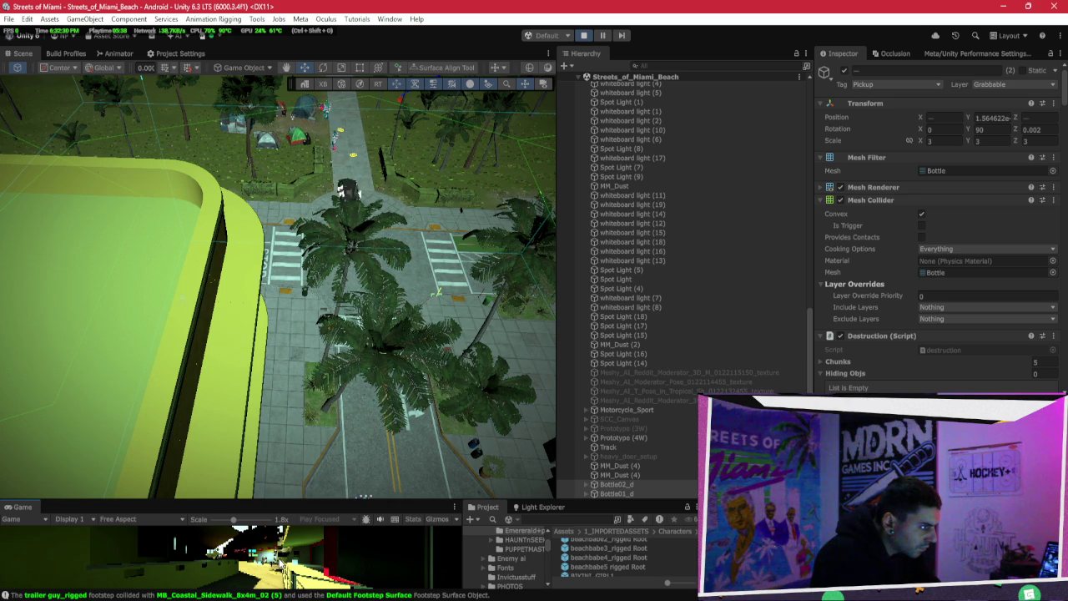
mouse_move(366, 434)
mouse_down()
mouse_move(354, 373)
mouse_move(362, 335)
mouse_up()
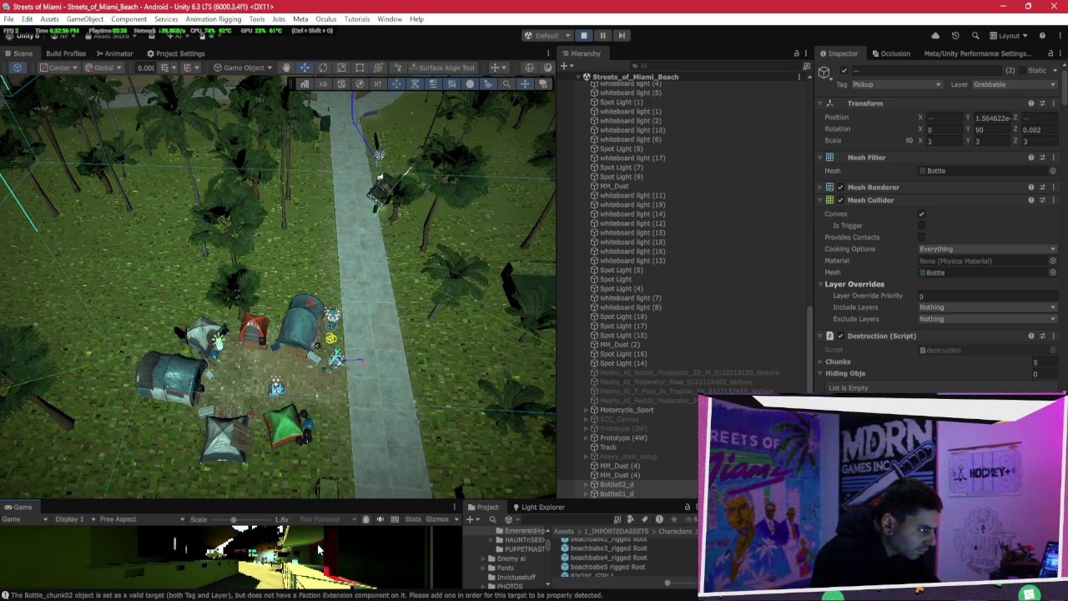
mouse_move(392, 314)
mouse_down()
mouse_move(498, 417)
mouse_move(433, 346)
mouse_move(367, 359)
mouse_move(665, 347)
mouse_move(642, 367)
mouse_move(610, 360)
mouse_move(650, 416)
mouse_move(425, 346)
mouse_up()
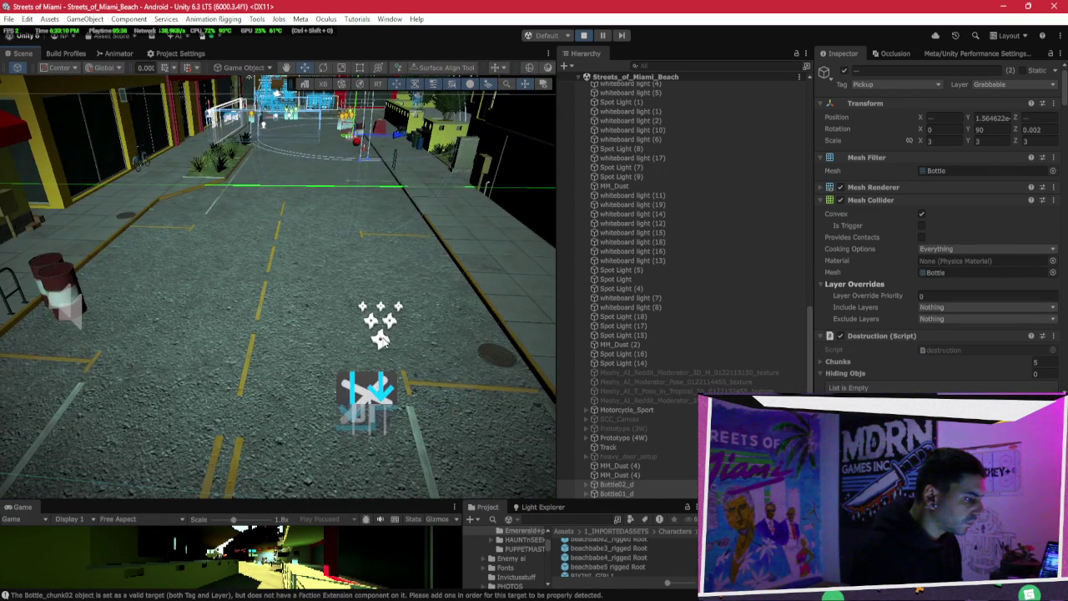
click(380, 337)
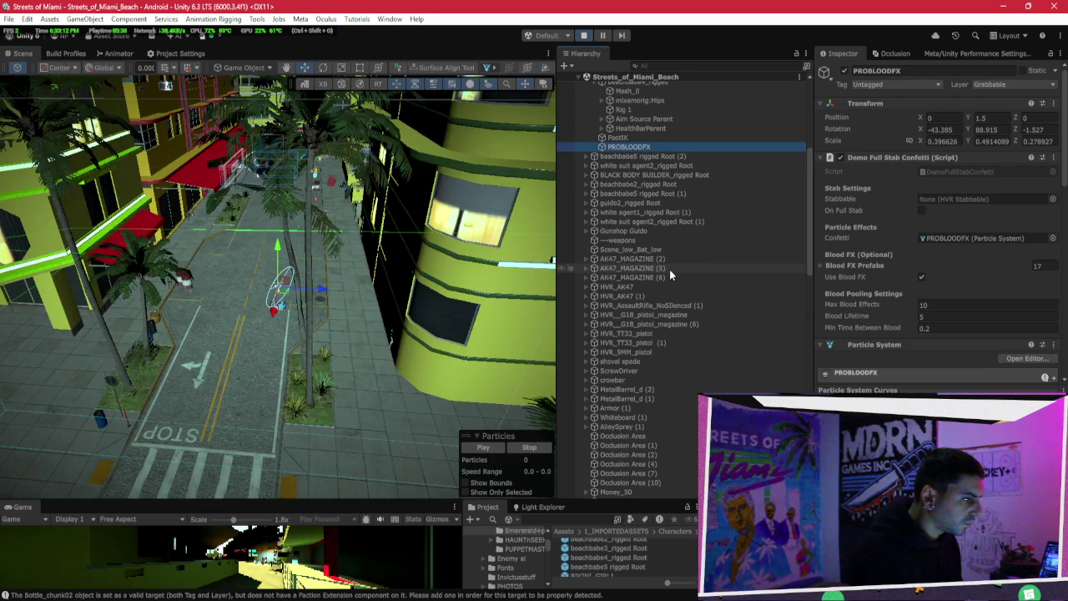
scroll(669, 219, up, 1)
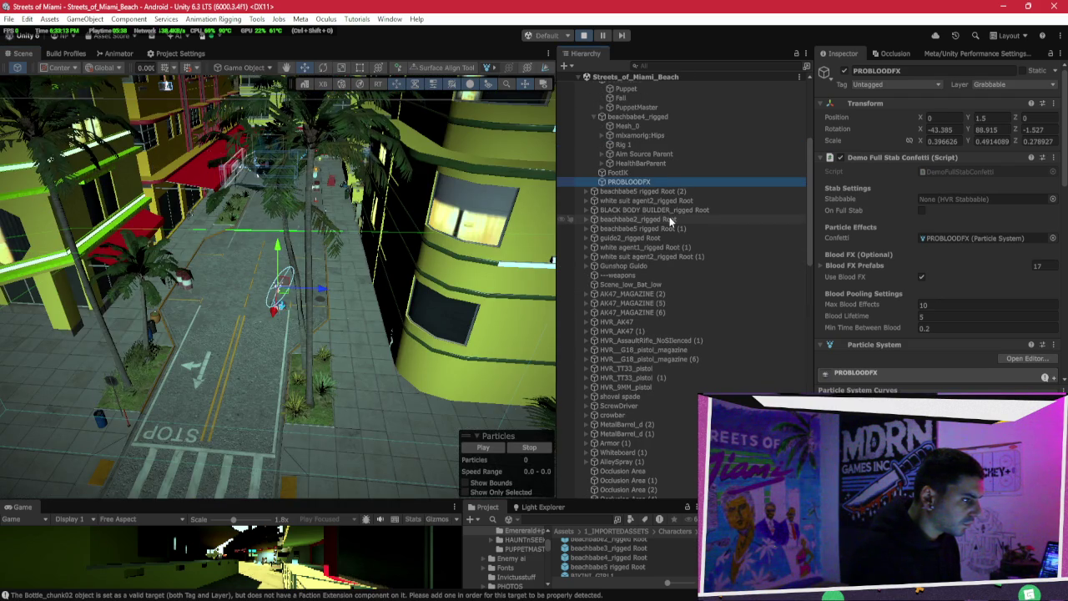
click(587, 36)
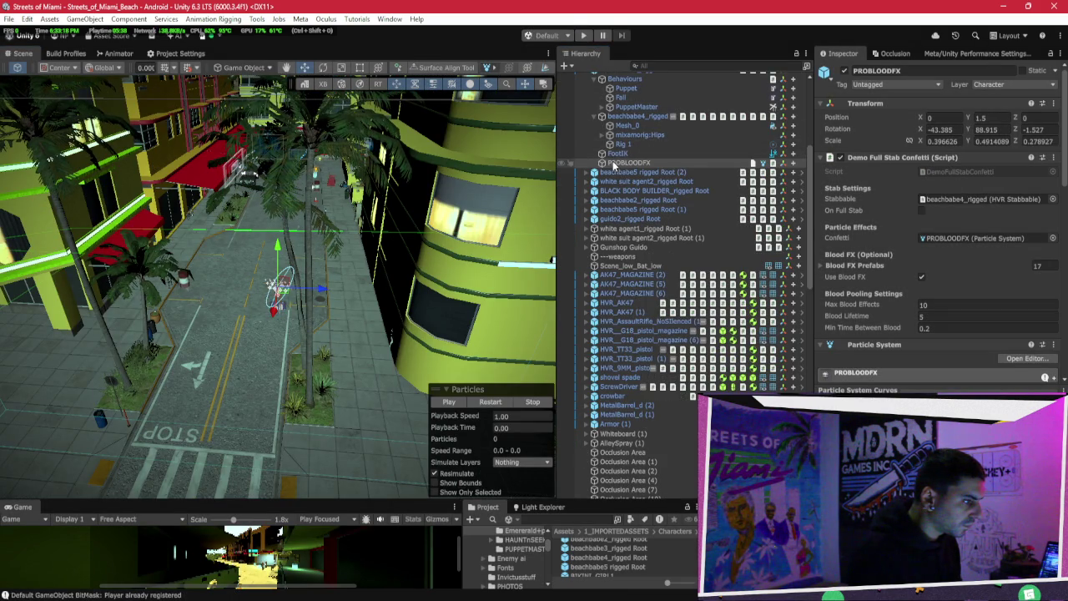
Step: Delete the PROBLOODFX object, then open the beachbabe4_rigged Root prefab for editing
click(560, 334)
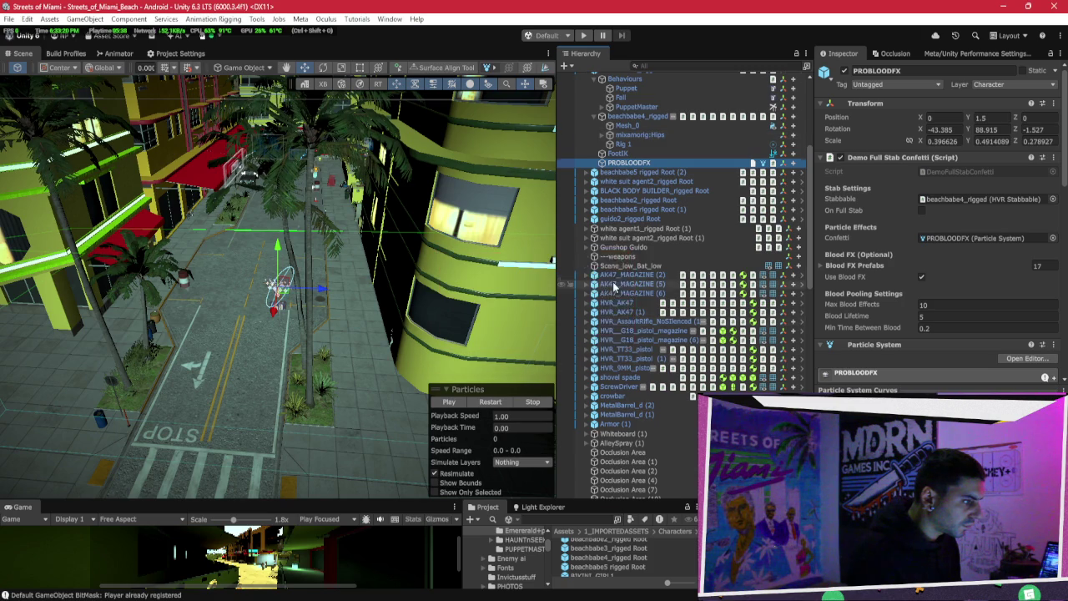
key(Delete)
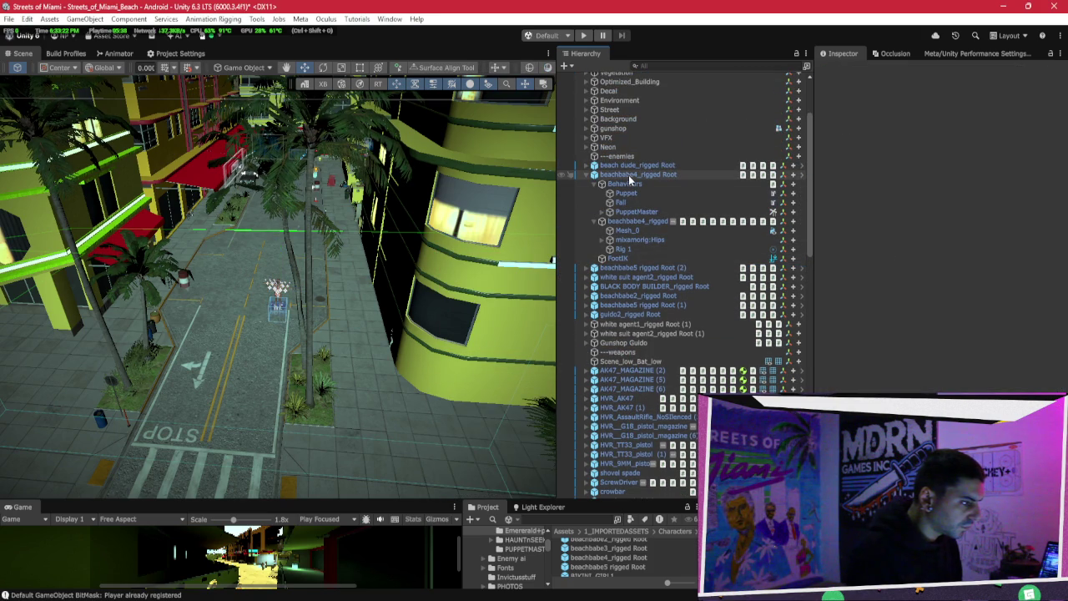
click(629, 175)
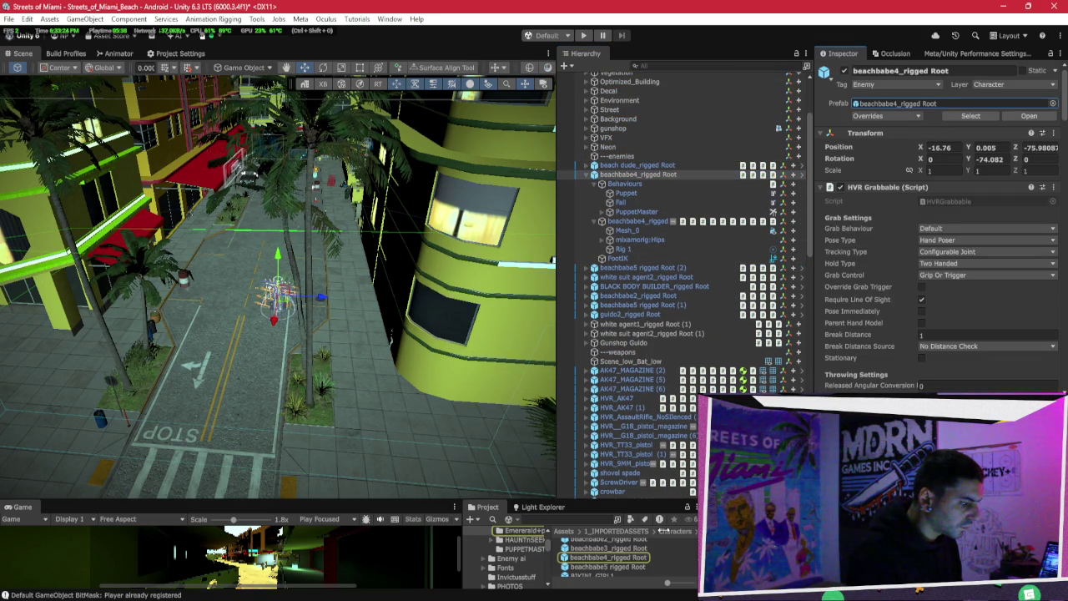
double_click(642, 558)
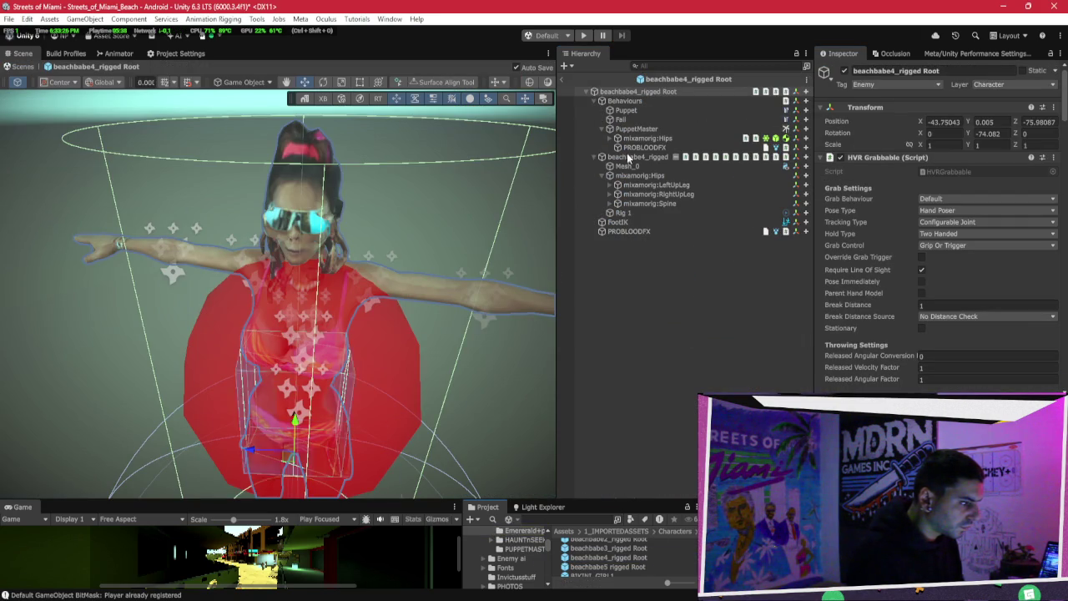
Step: Delete the stray PROBLOODFX from the prefab and frame FootIK at the character's feet
click(646, 231)
key(Delete)
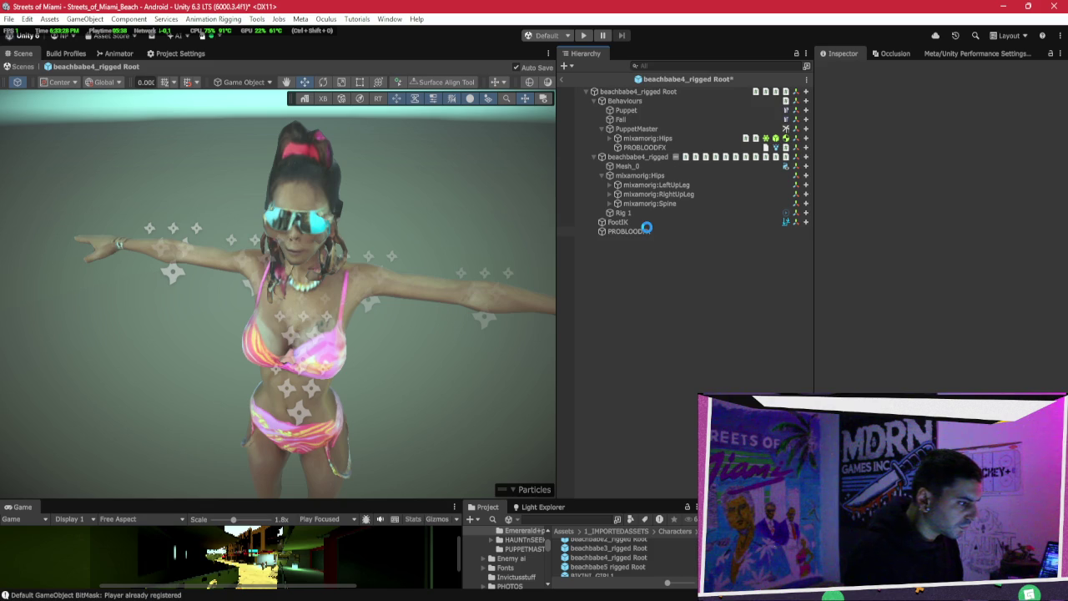
click(617, 222)
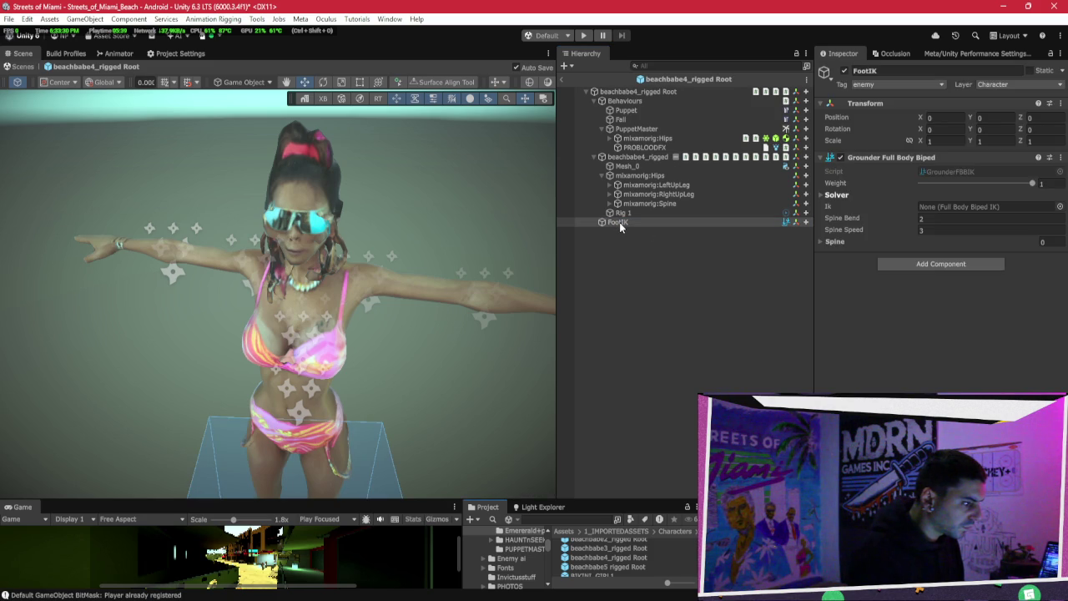
key(f)
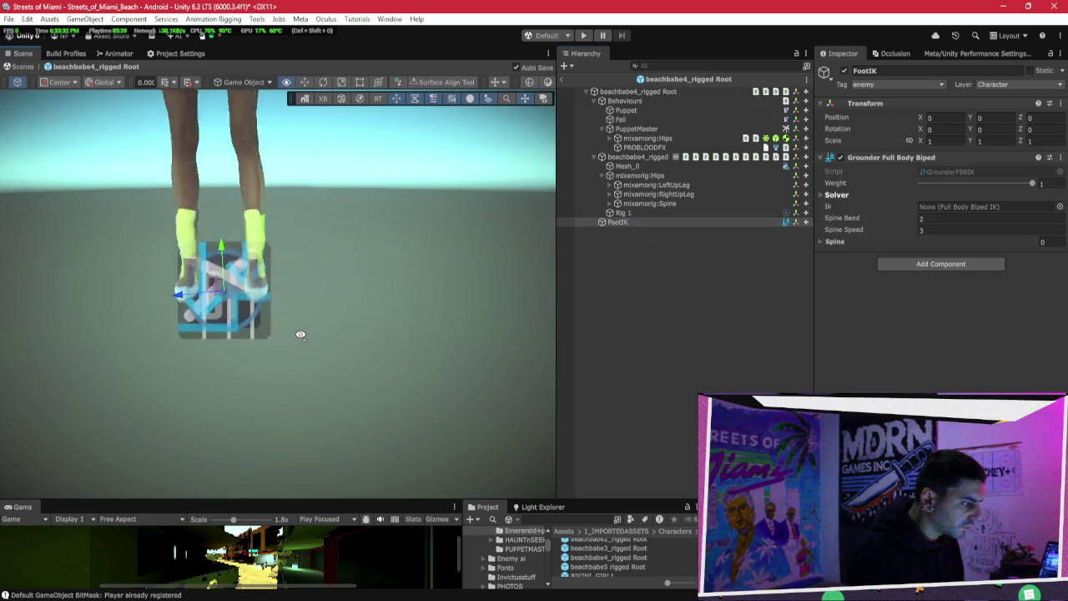
drag(300, 334, 347, 310)
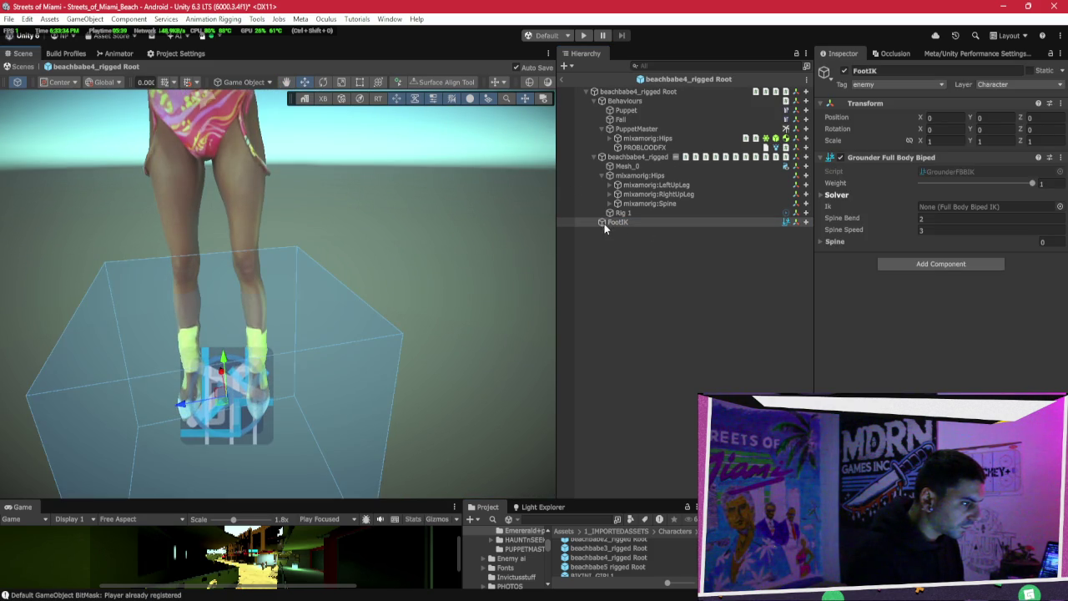
Step: Place FootIK under beachbabe4_rigged to fill its Ik field, then exit prefab mode
key(q)
click(625, 223)
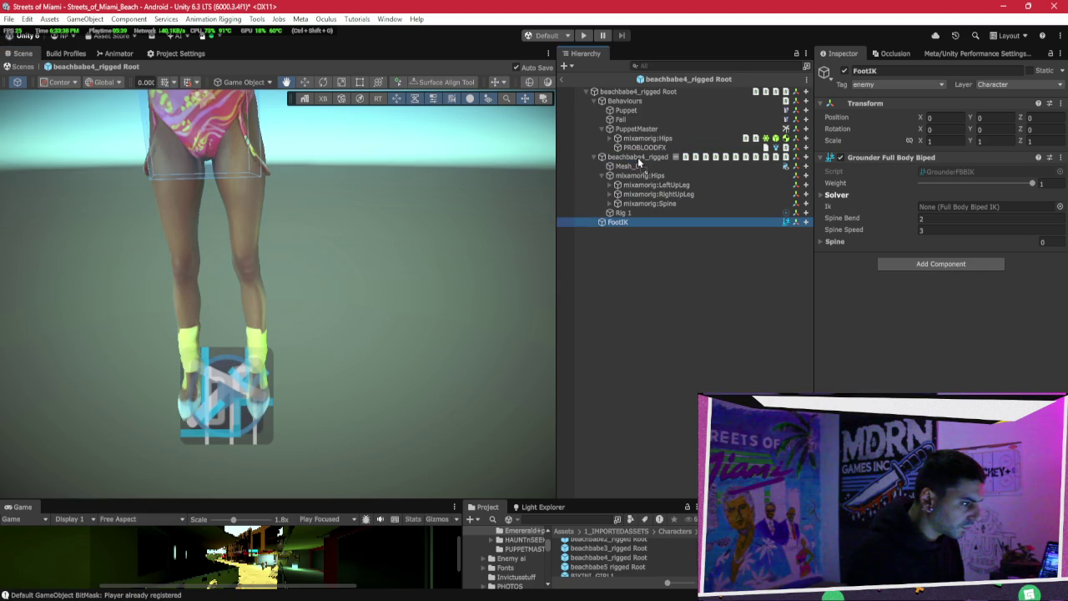
drag(637, 157, 638, 156)
click(592, 157)
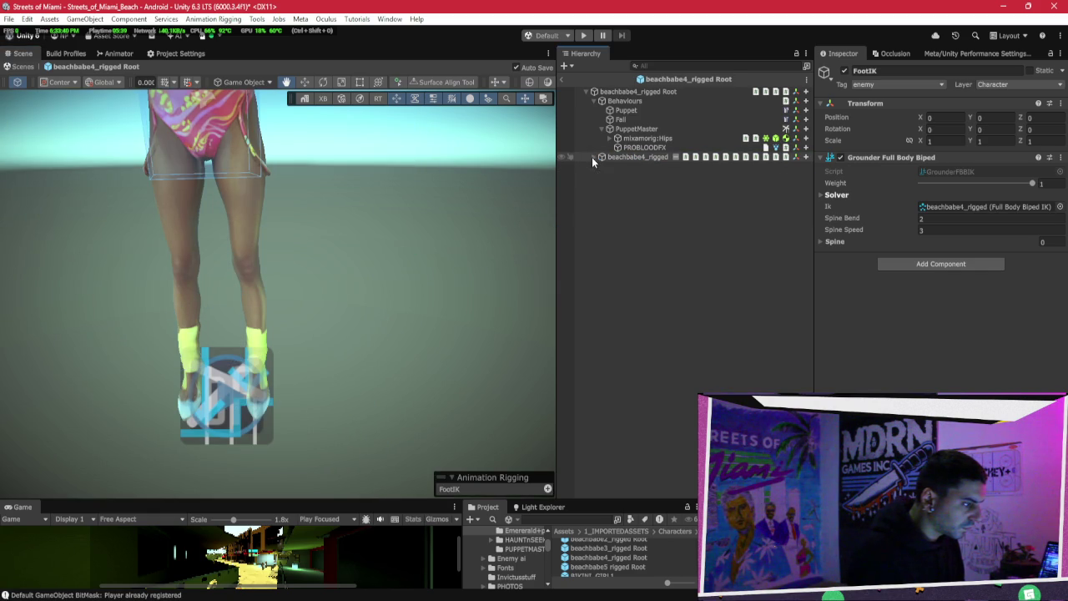
mouse_move(467, 217)
mouse_down()
mouse_move(317, 292)
mouse_move(340, 302)
mouse_move(402, 271)
mouse_up()
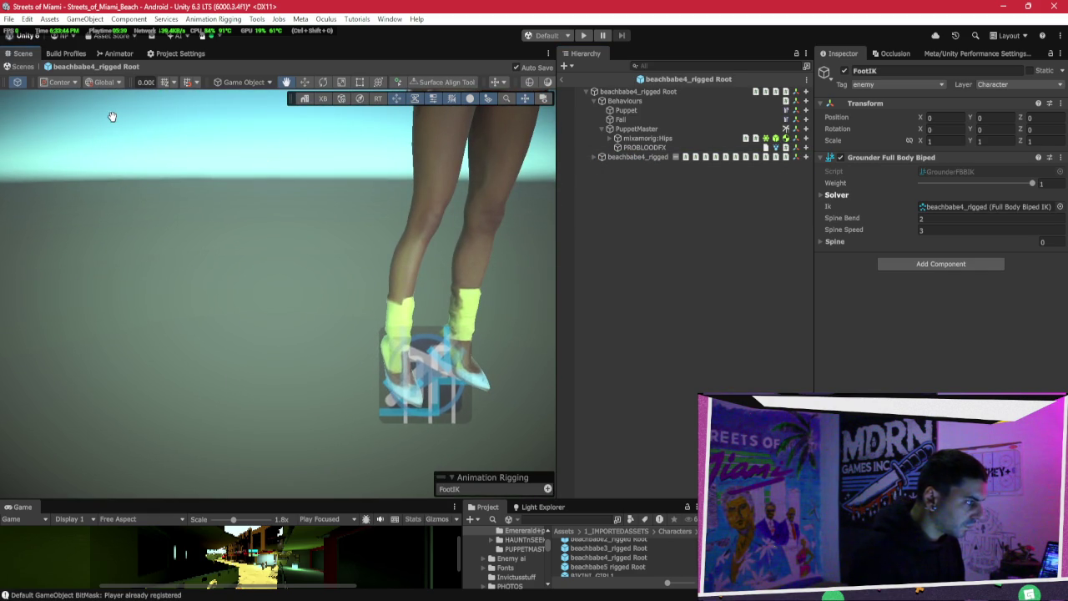
click(561, 80)
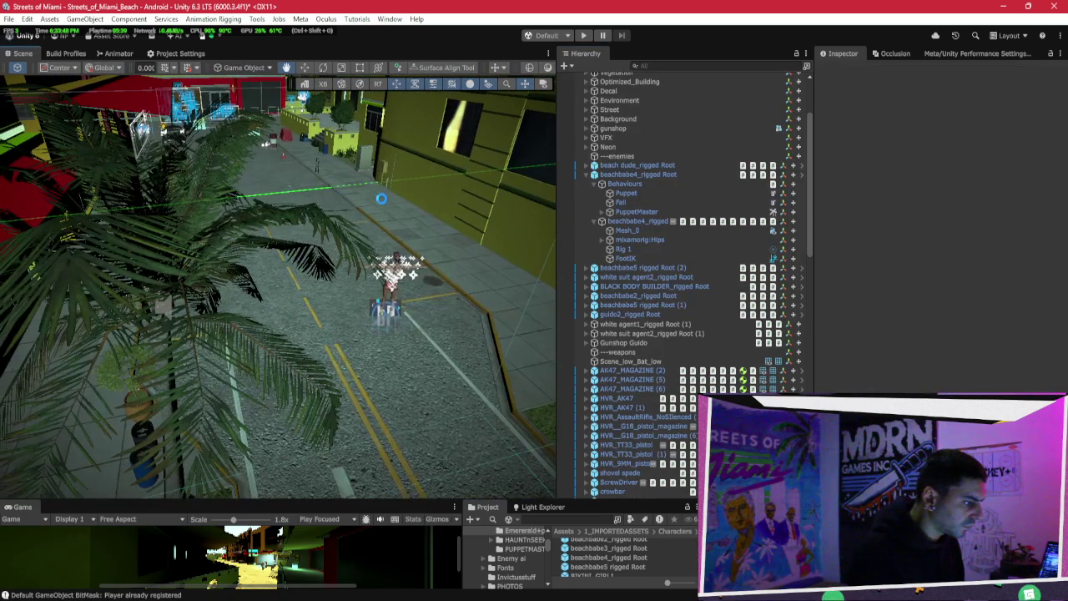
Step: Expand beachbabe4_rigged's Behaviours group to reveal Puppet, Fall and PuppetMaster
drag(381, 198, 404, 226)
click(596, 184)
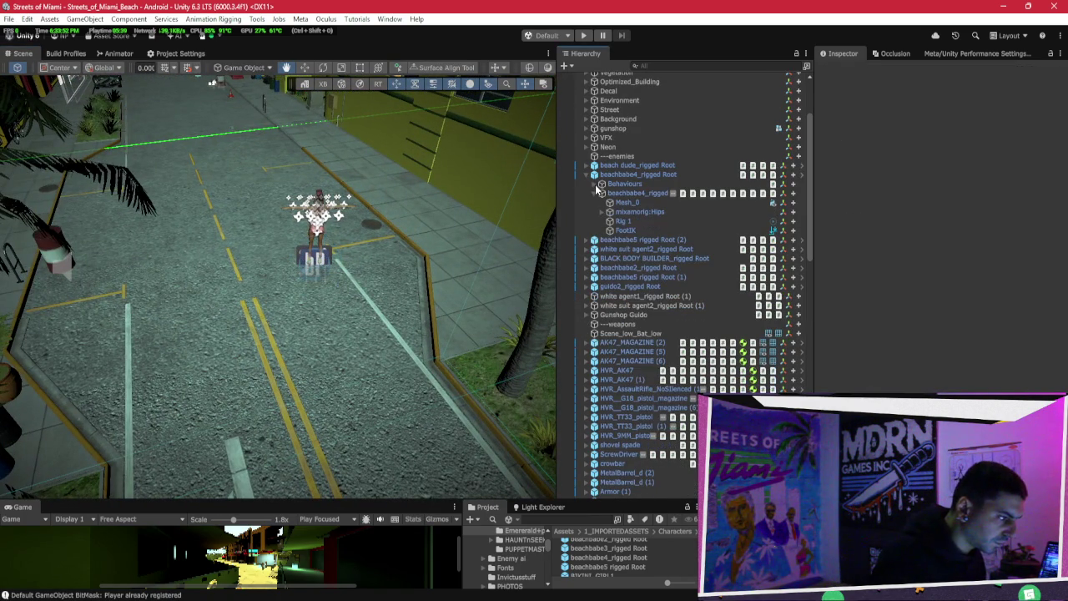
click(595, 195)
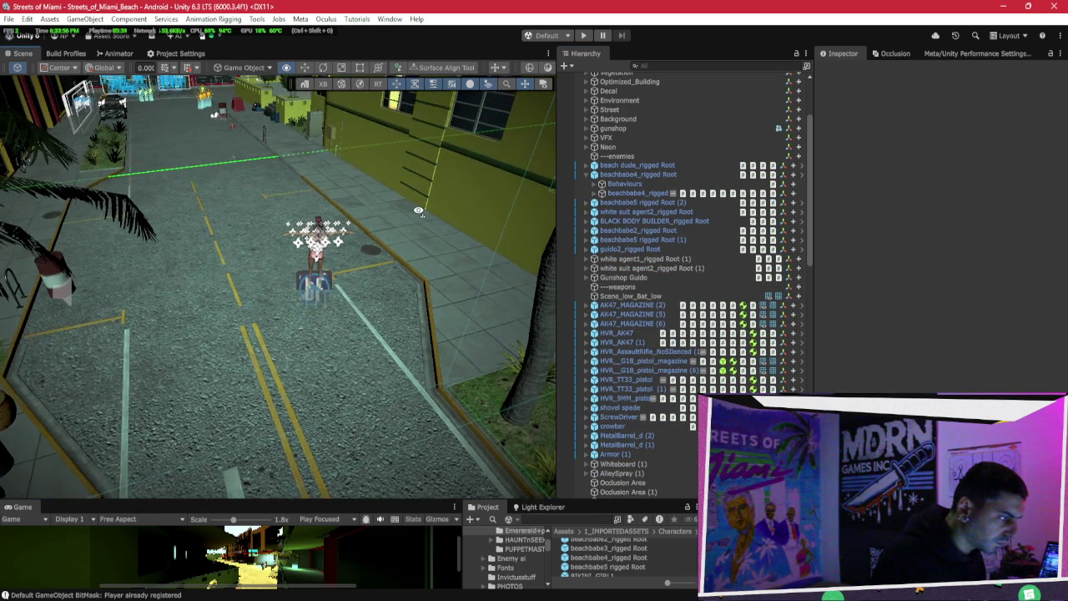
click(595, 194)
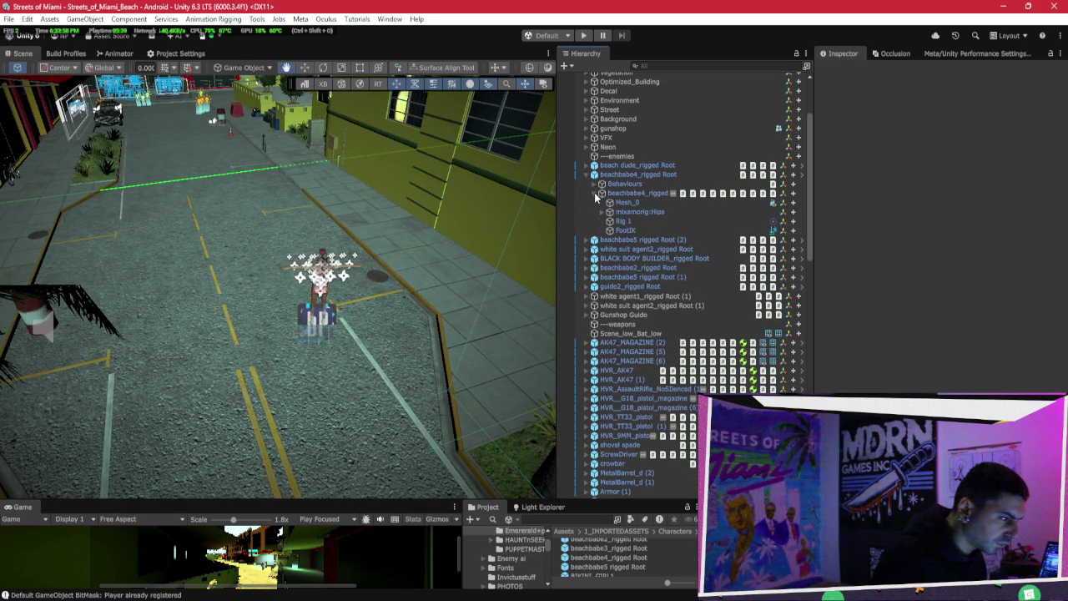
click(595, 194)
click(594, 183)
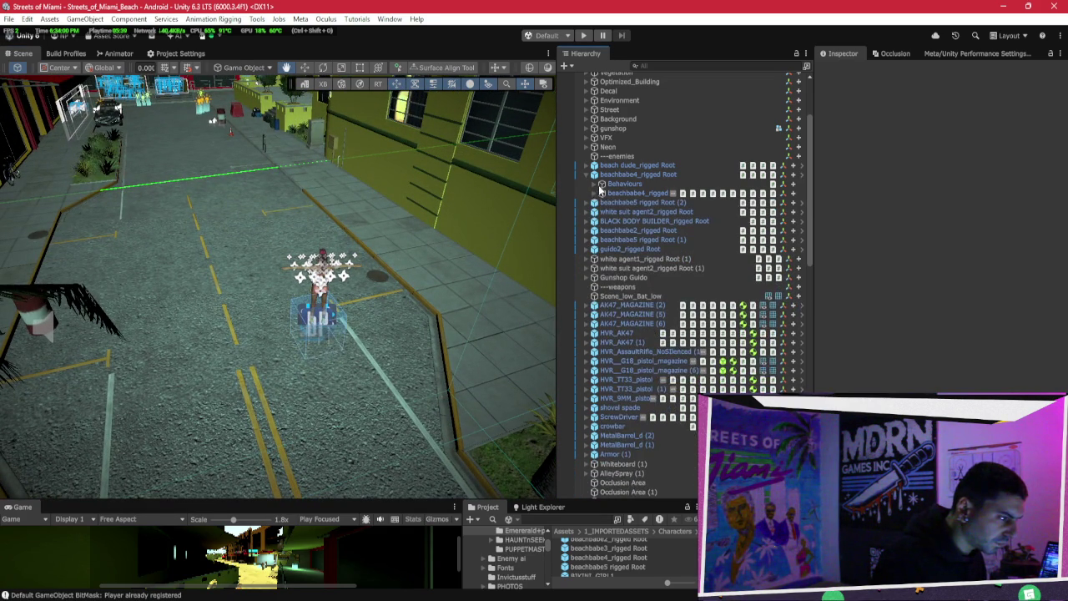
Step: Try moving PuppetMaster out of the prefab, dismiss the refusal, and start Play mode
drag(630, 213, 426, 259)
key(Escape)
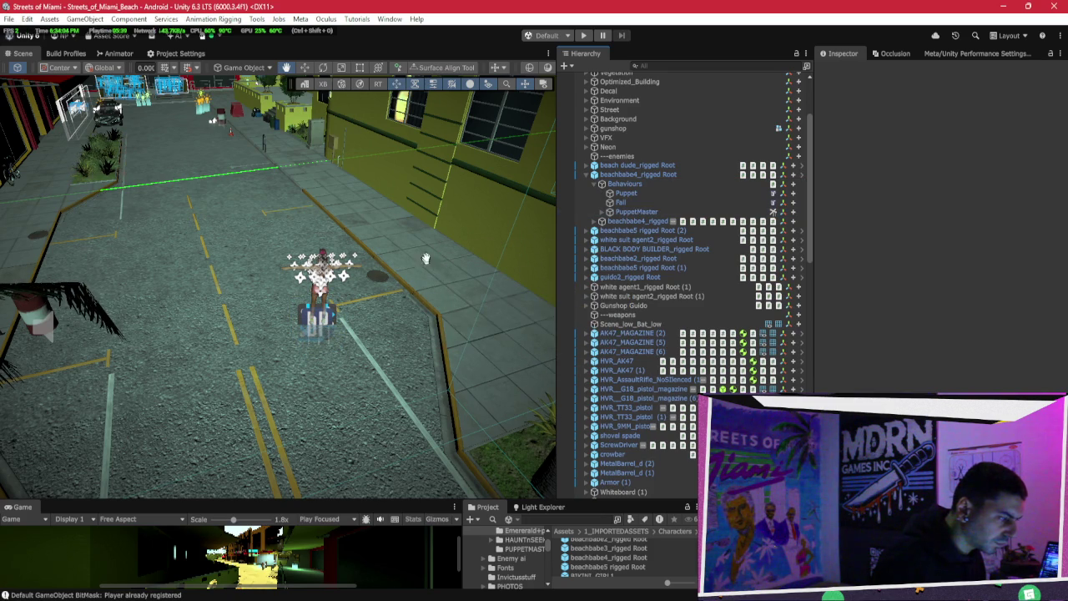
click(582, 36)
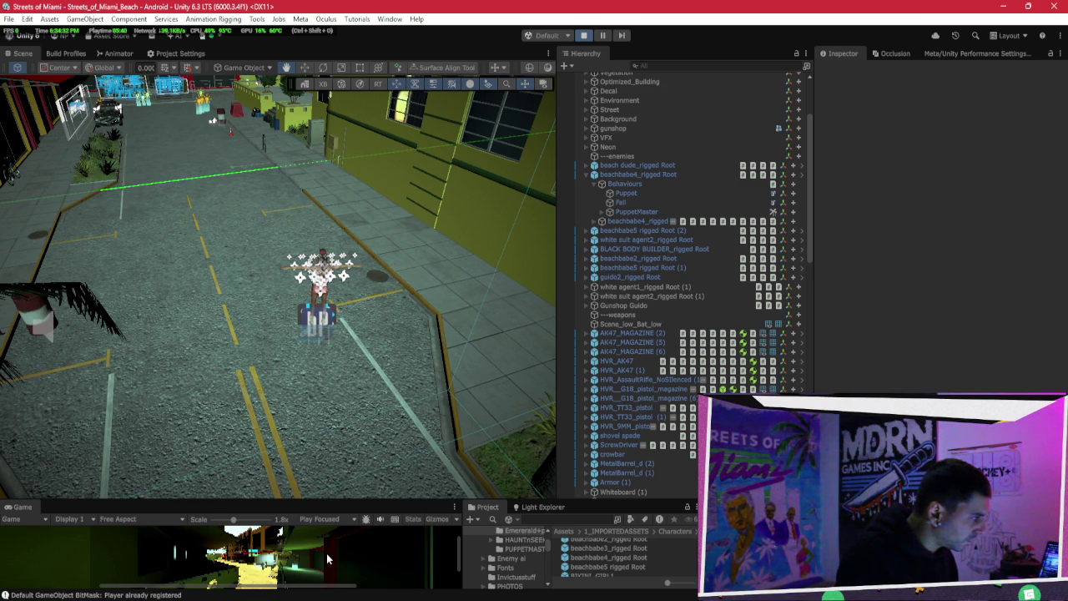
Step: Orbit the Scene view toward the yellow building and follow the moving car with Shift+F
key(ctrl+p)
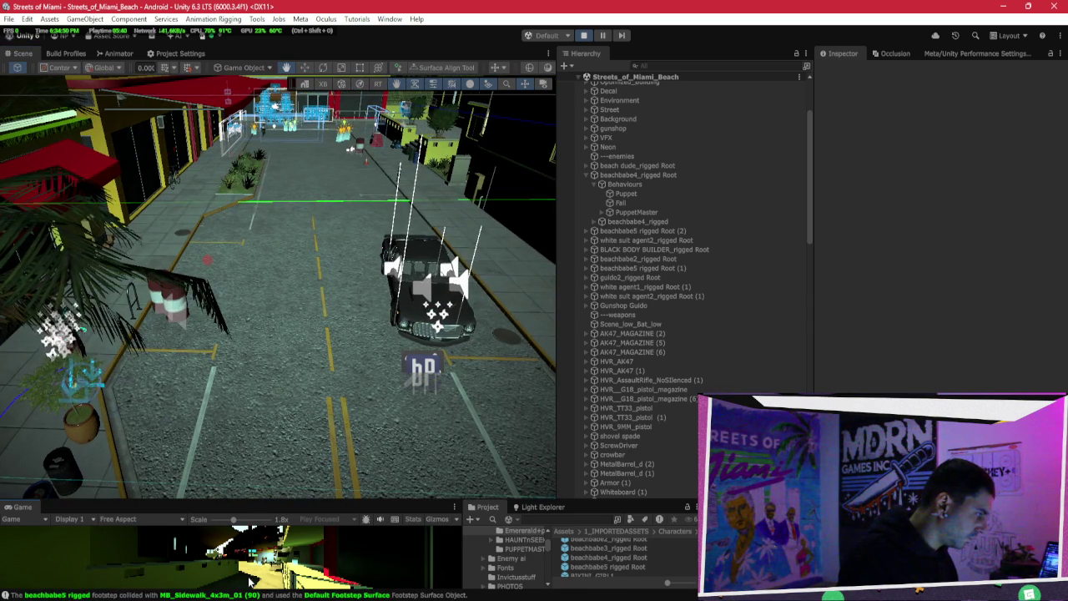
drag(167, 417, 91, 456)
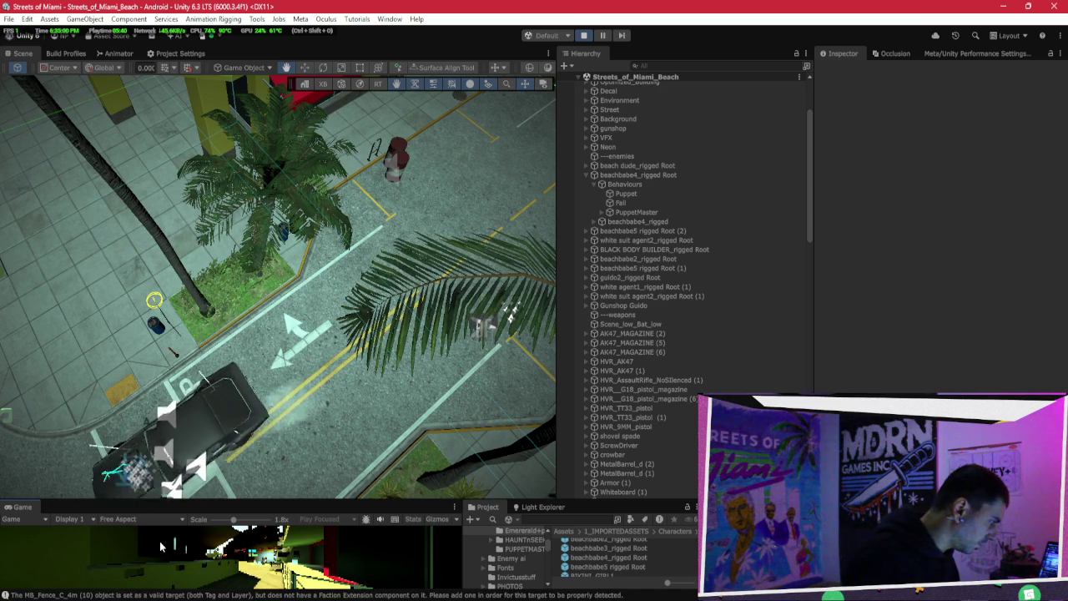
drag(188, 324, 378, 323)
key(shift+f)
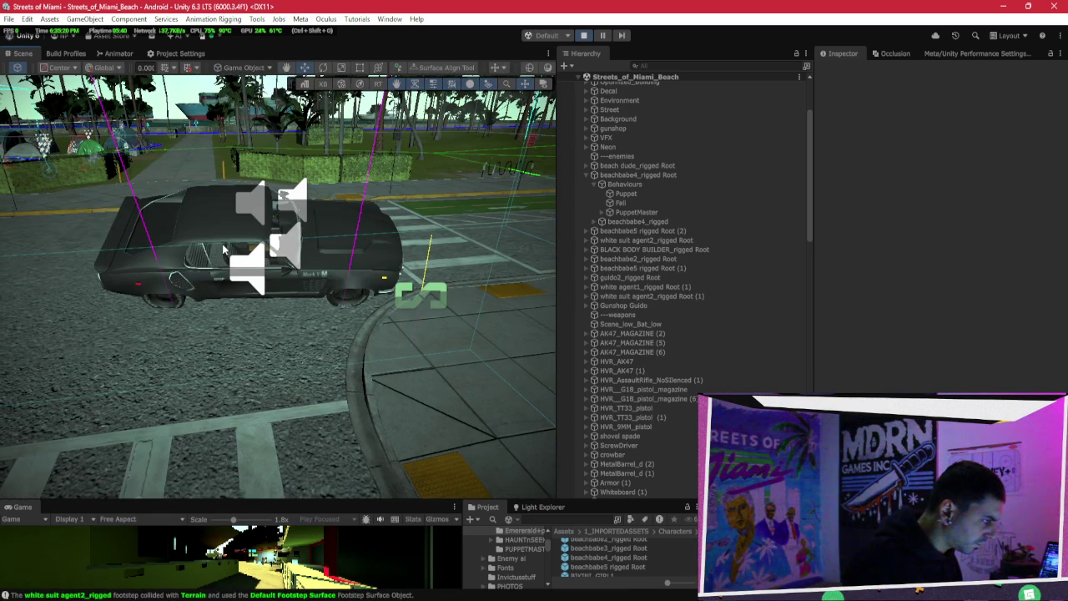
Step: Select the Prototype (4W) car, stop the game, and frame the car beside the yellow building
click(224, 249)
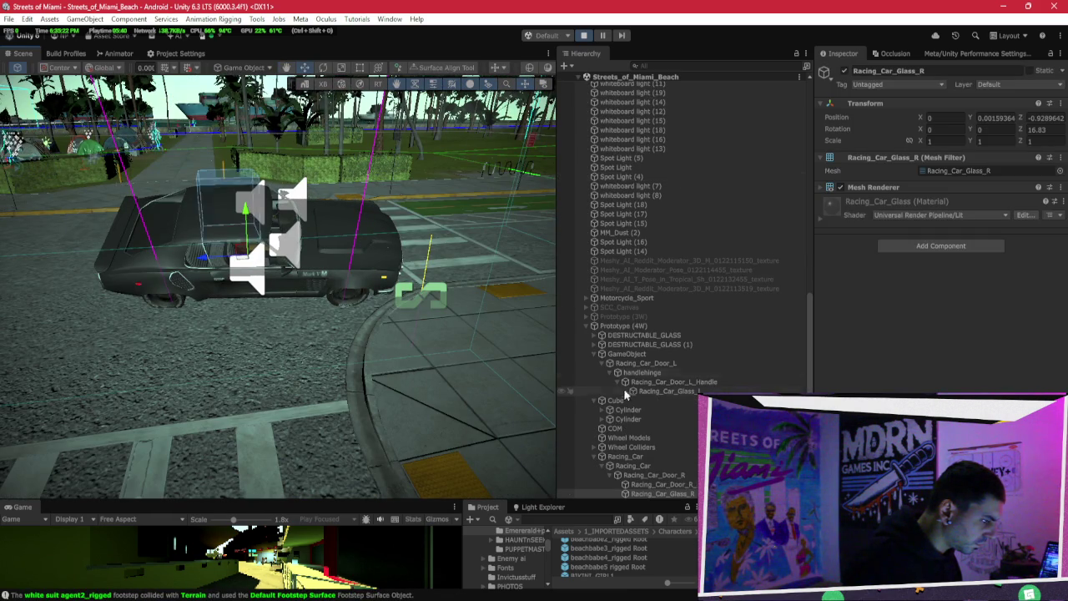
click(282, 245)
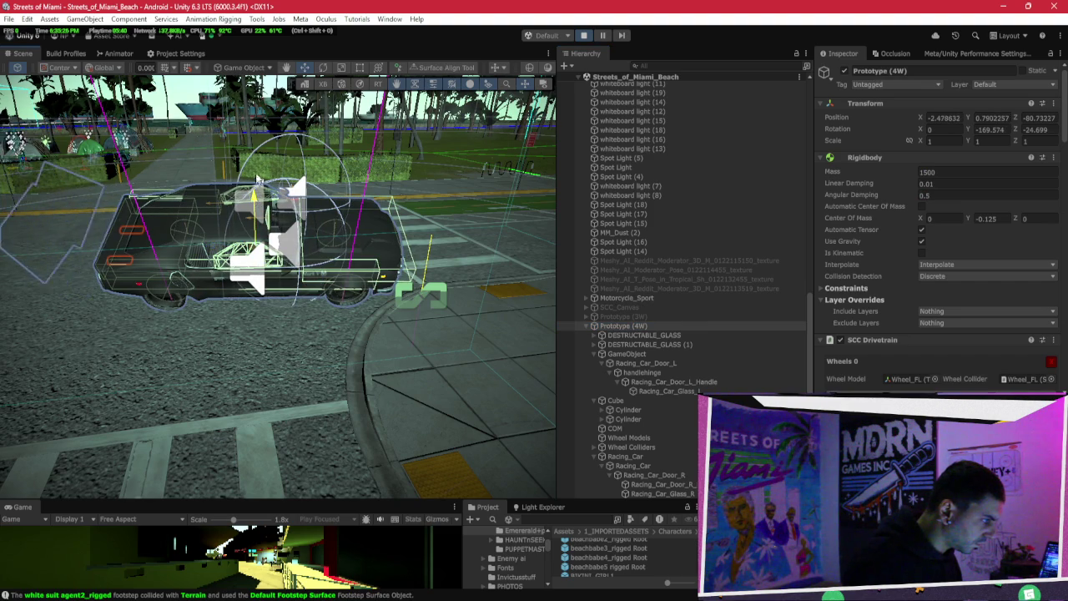
click(225, 242)
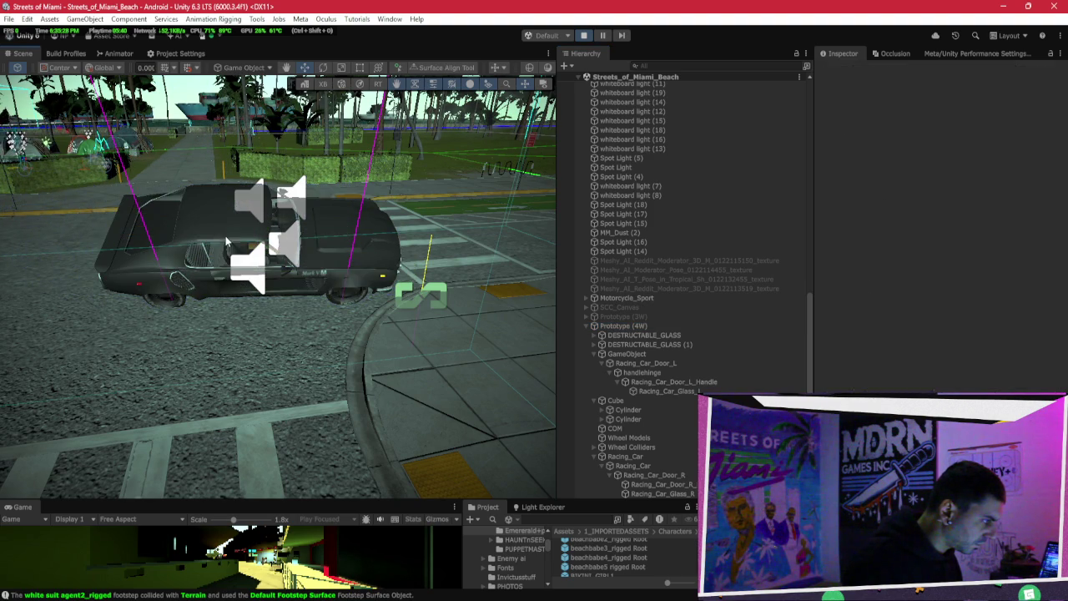
click(215, 250)
click(247, 239)
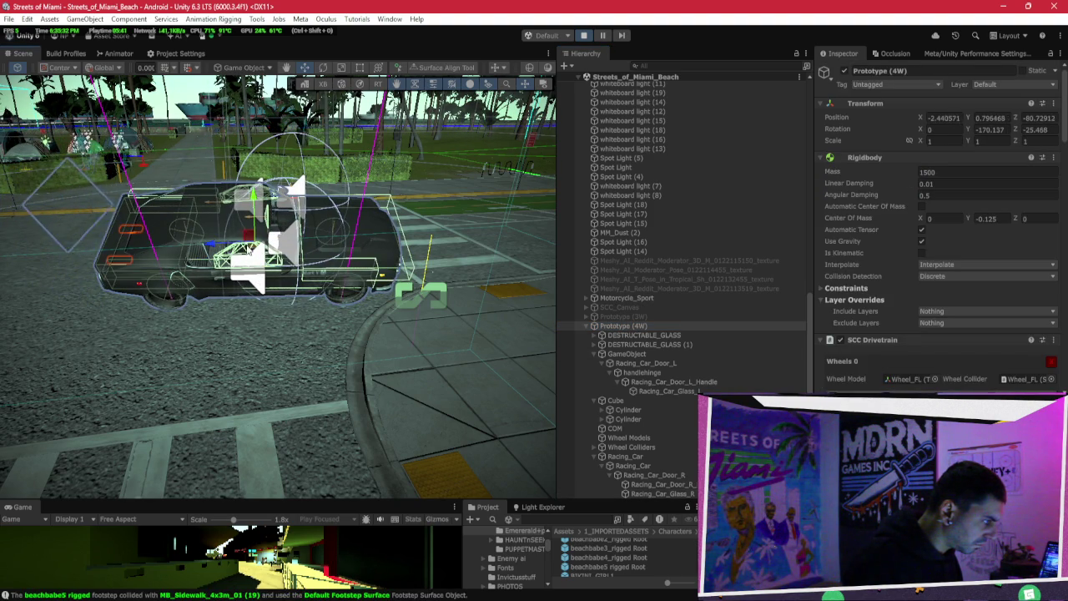
key(f)
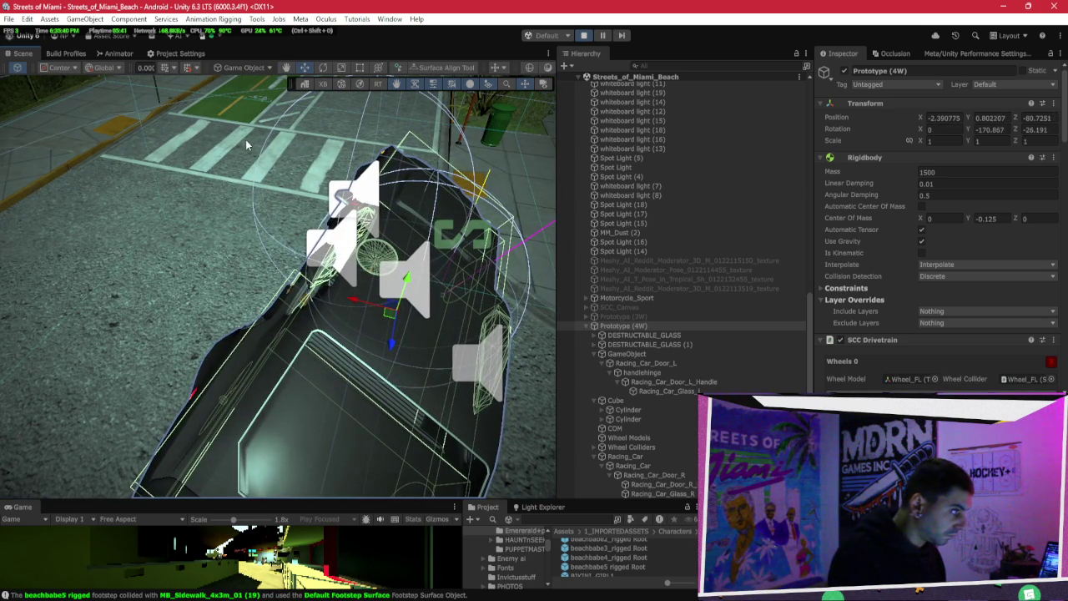
click(583, 35)
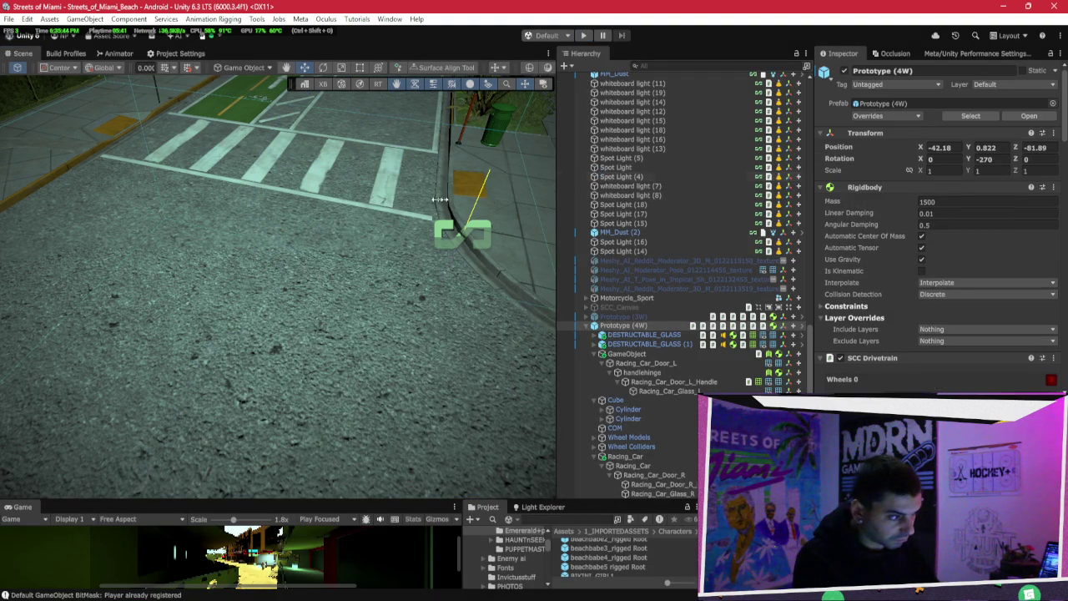
key(f)
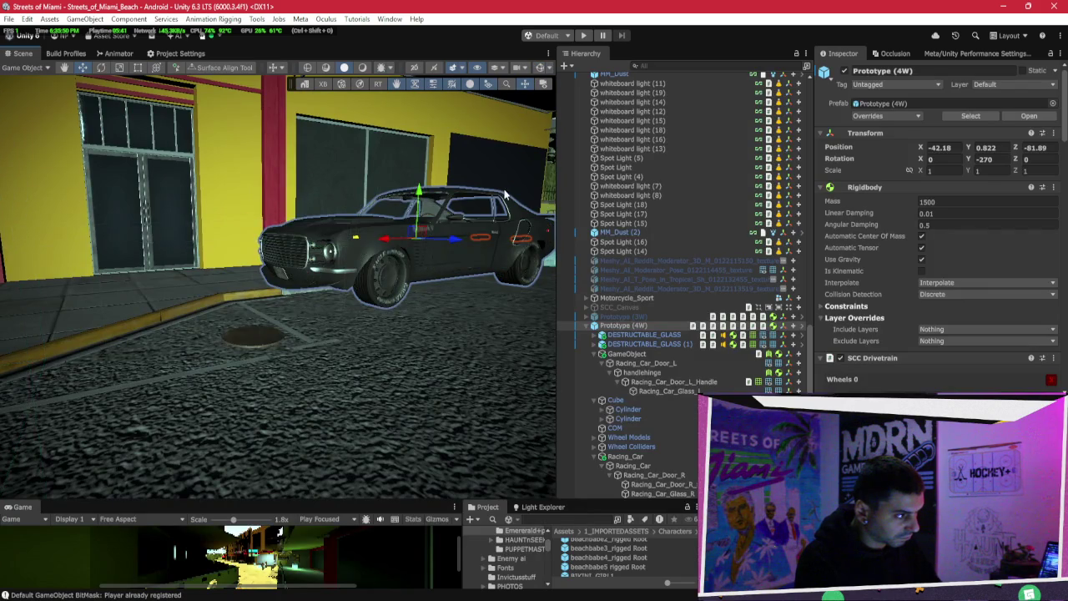
drag(129, 202, 111, 212)
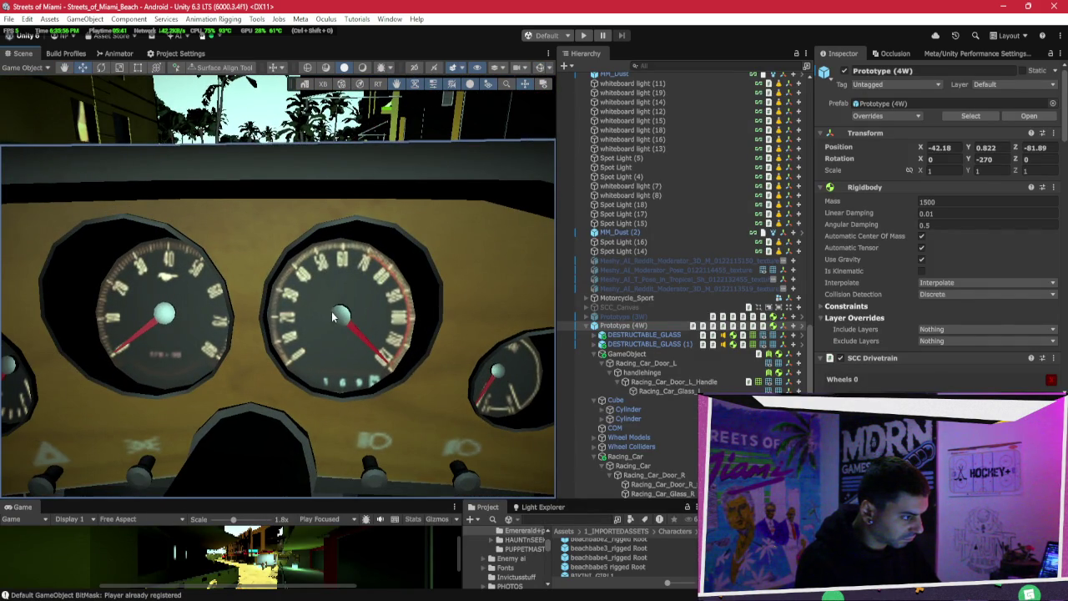
click(332, 315)
key(e)
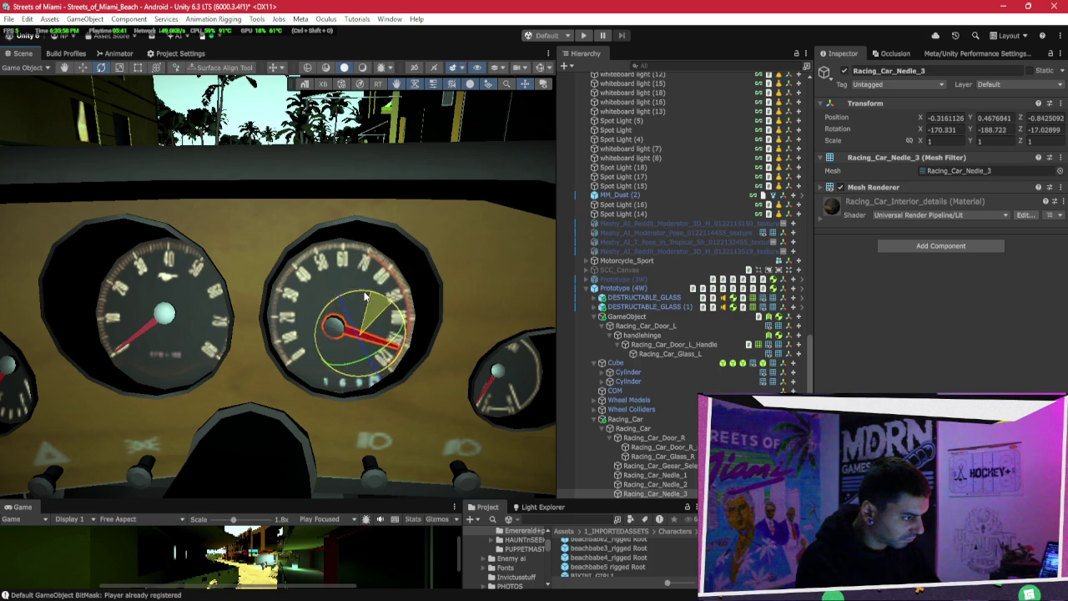
scroll(39, 67, up, 3)
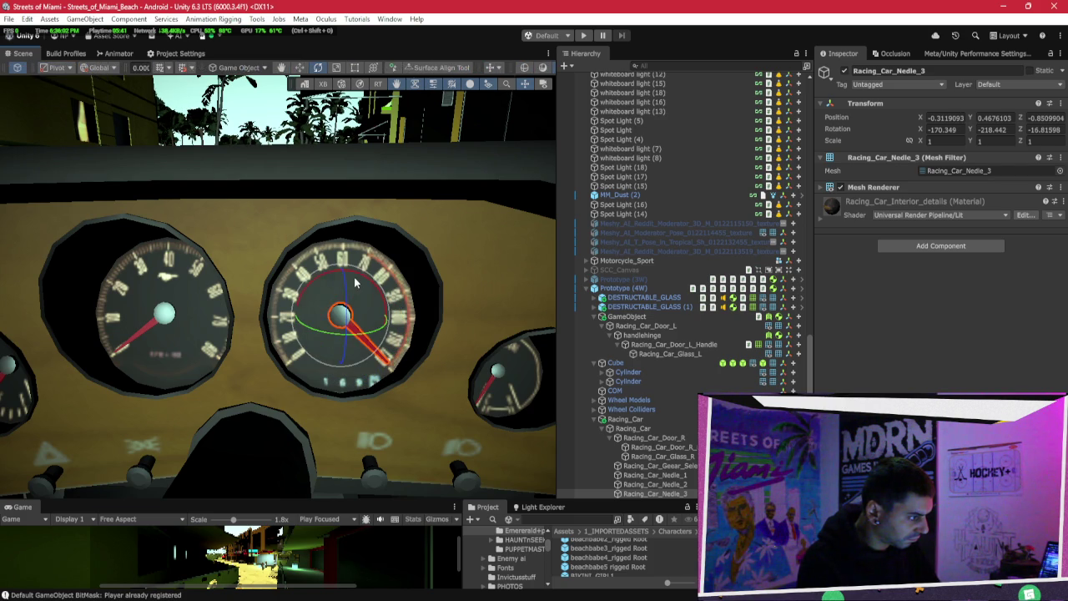
drag(328, 227, 302, 223)
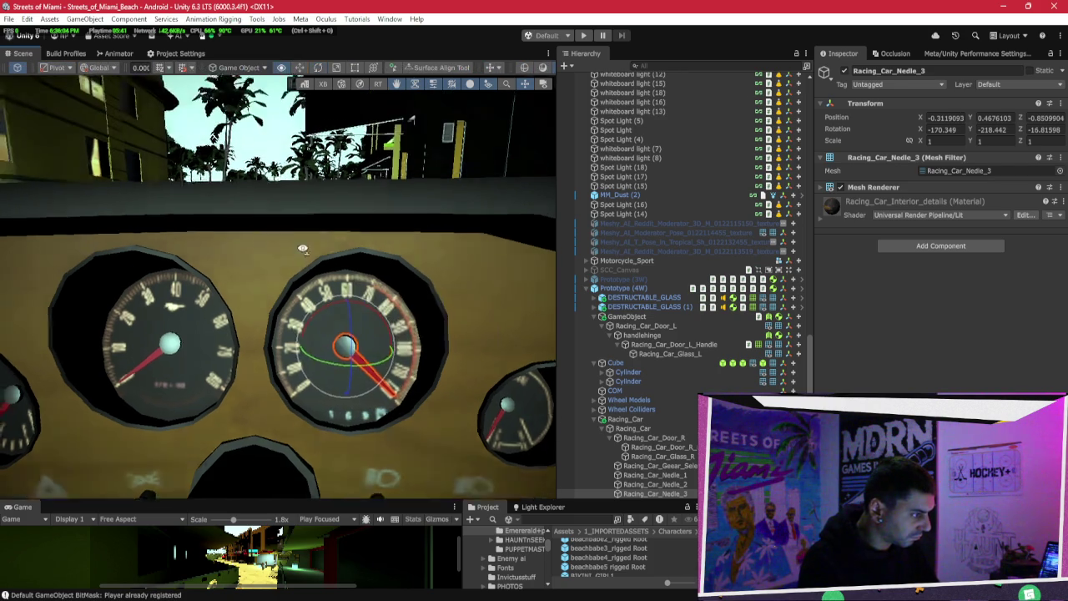
scroll(302, 223, down, 3)
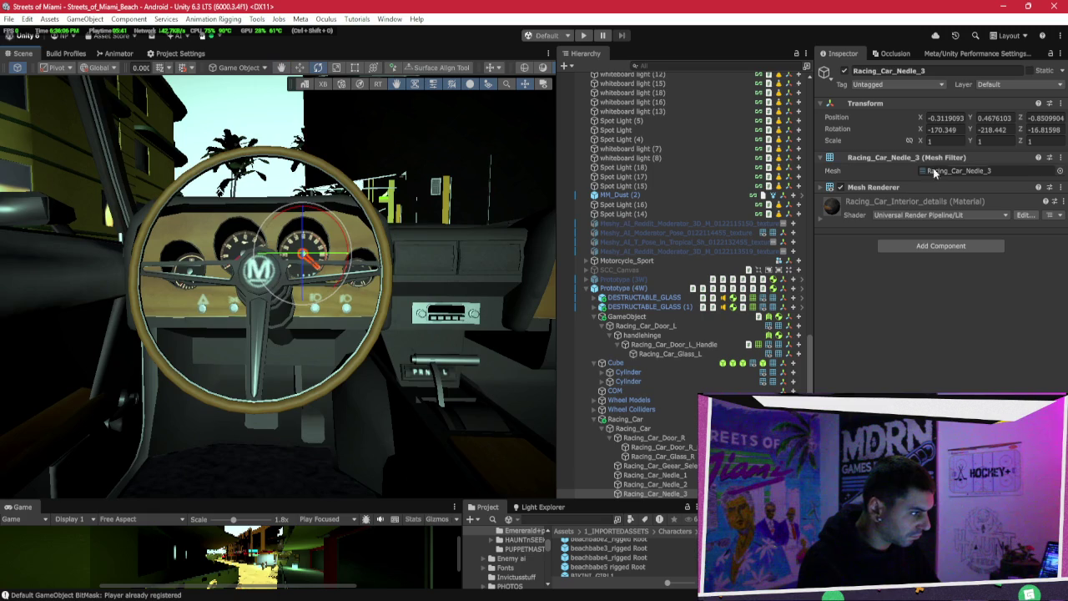
scroll(300, 307, up, 5)
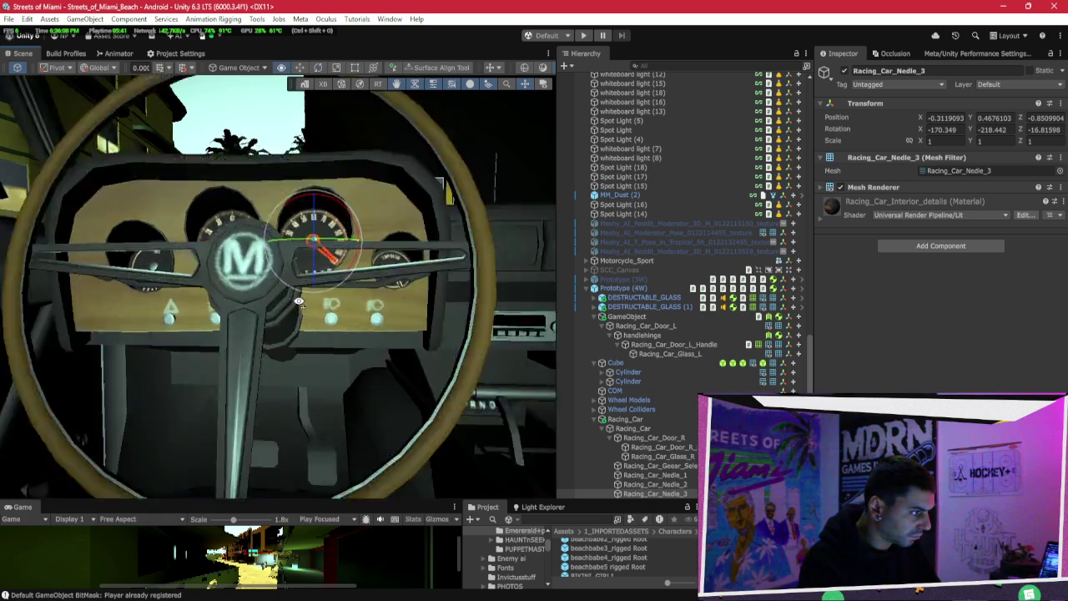
scroll(329, 304, down, 6)
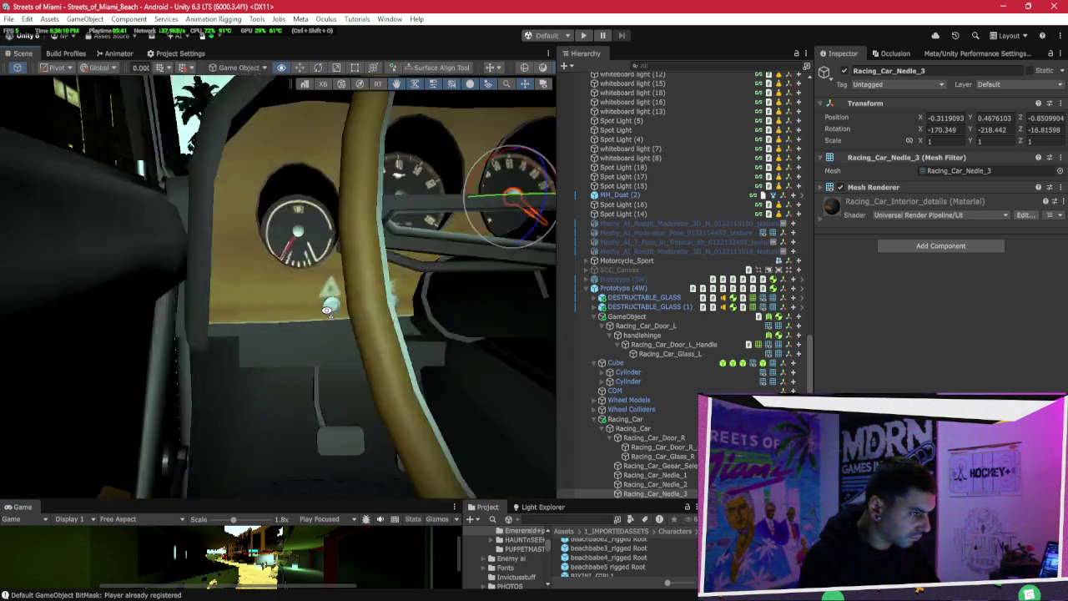
key(f)
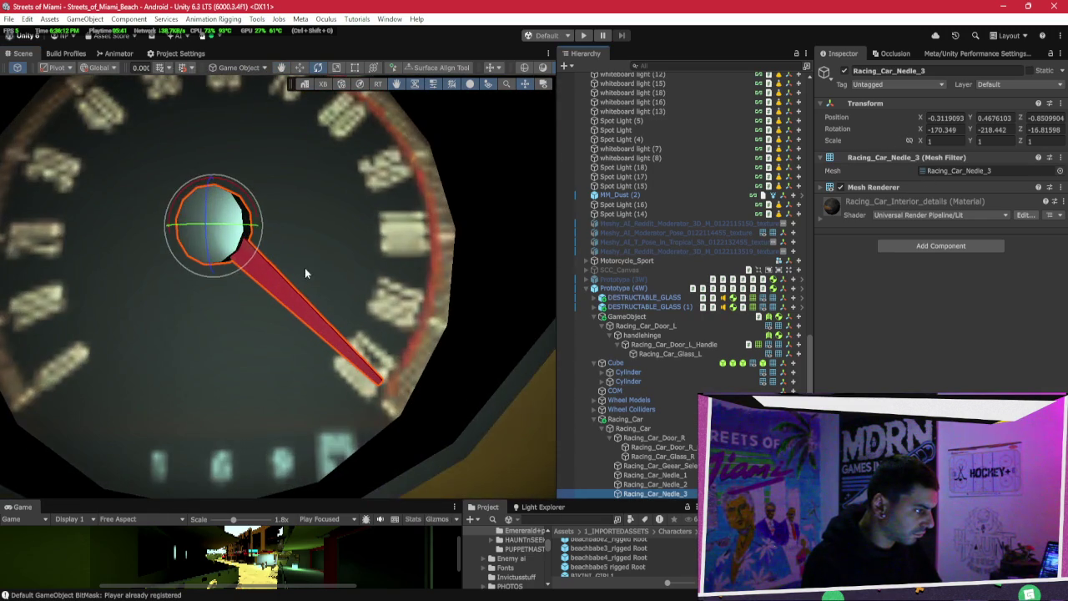
mouse_move(215, 219)
mouse_down()
mouse_move(167, 116)
mouse_move(121, 111)
mouse_up()
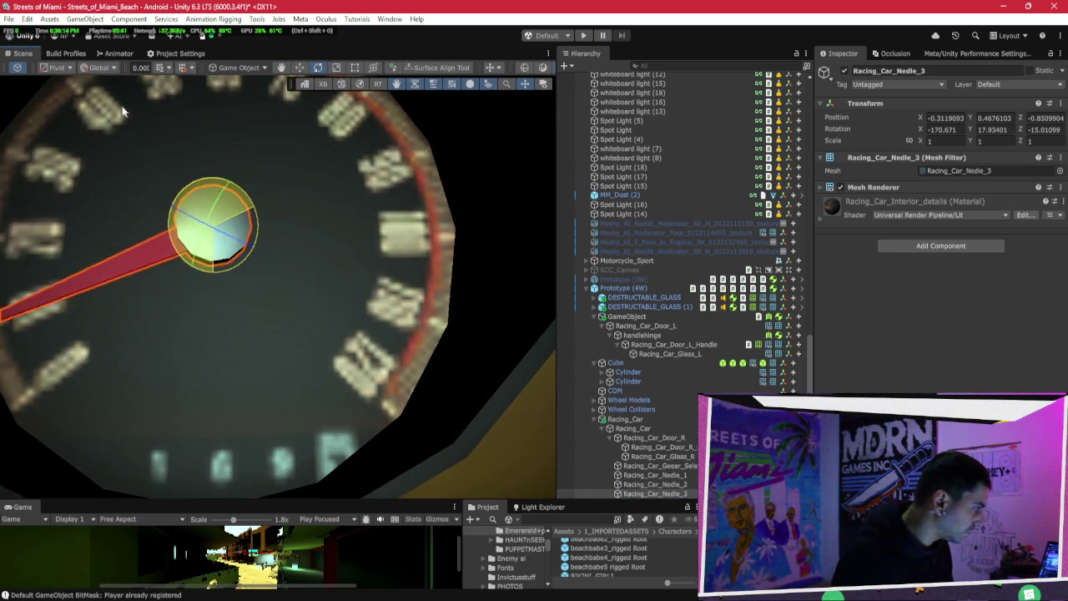
scroll(105, 110, down, 8)
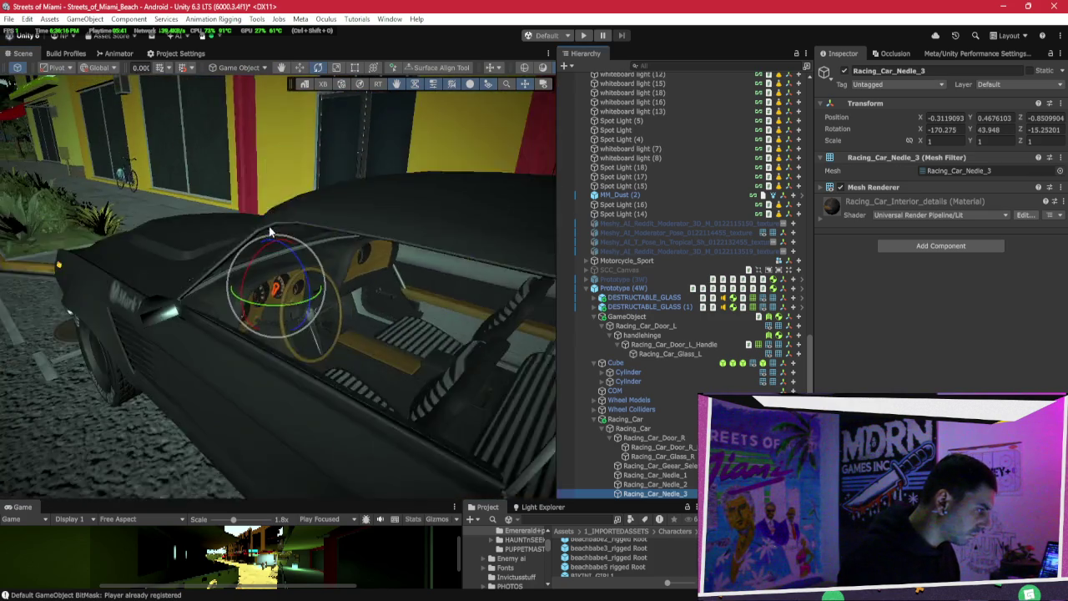
key(f)
scroll(282, 231, down, 3)
scroll(291, 231, up, 2)
scroll(317, 246, down, 3)
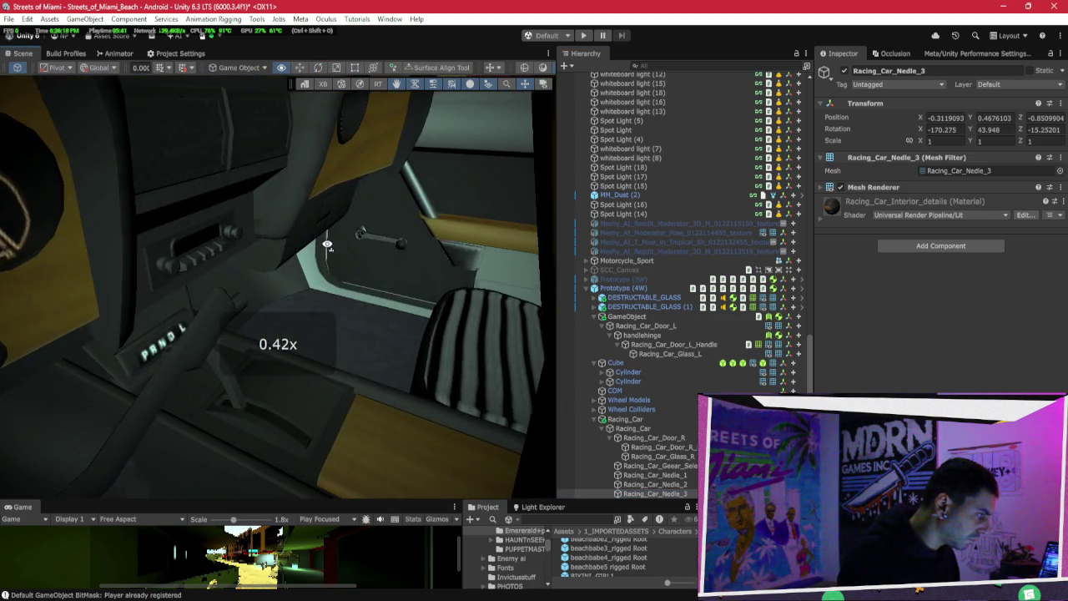
scroll(251, 242, down, 5)
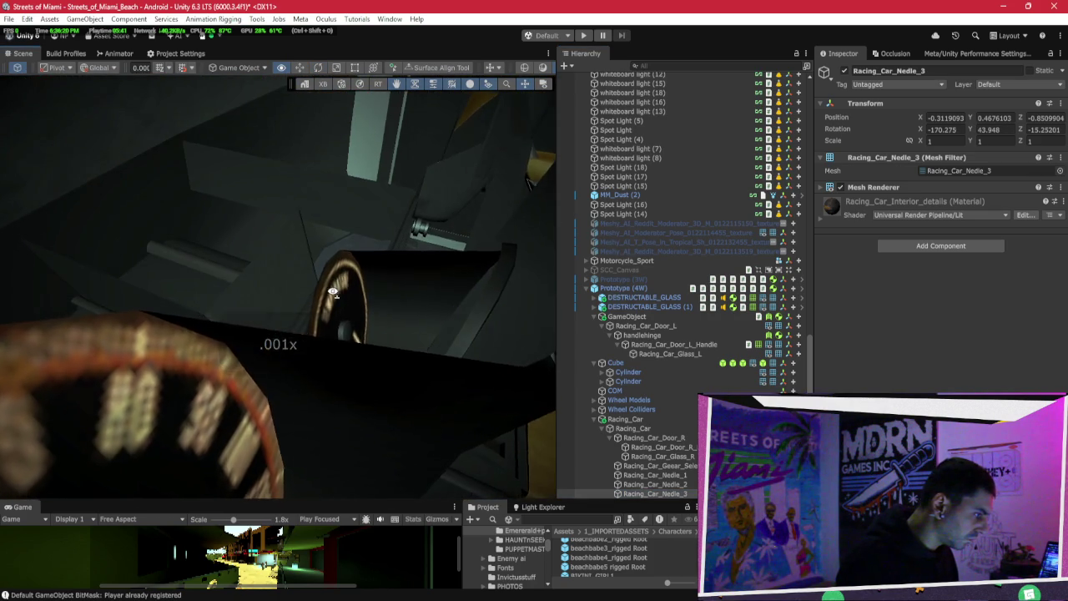
scroll(331, 294, up, 3)
mouse_move(331, 294)
mouse_down()
mouse_move(200, 248)
mouse_move(221, 268)
mouse_move(136, 230)
mouse_move(122, 209)
mouse_up()
key(a)
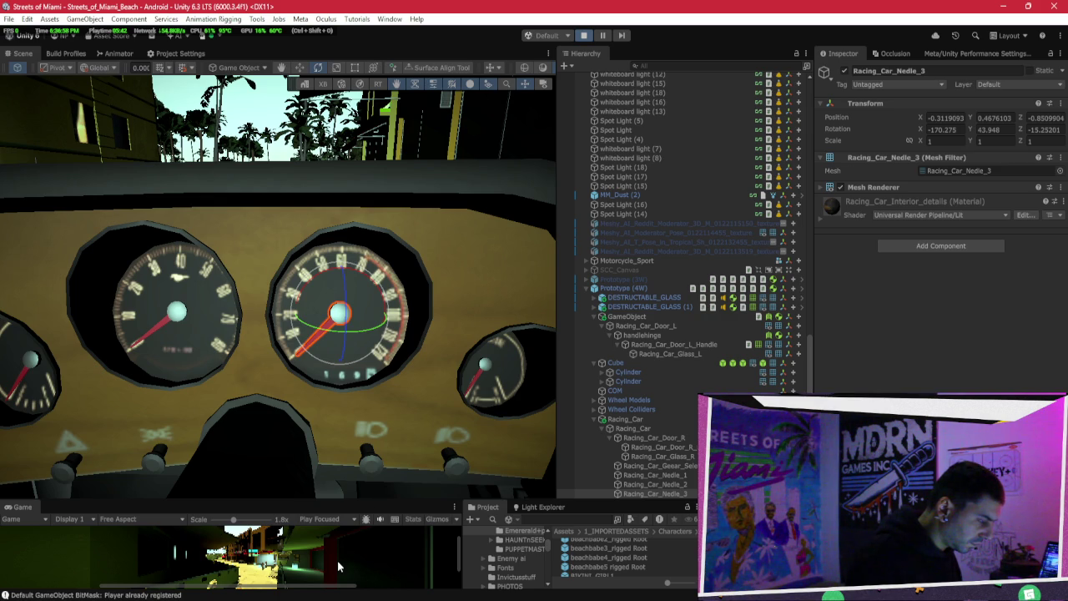
key(ctrl+p)
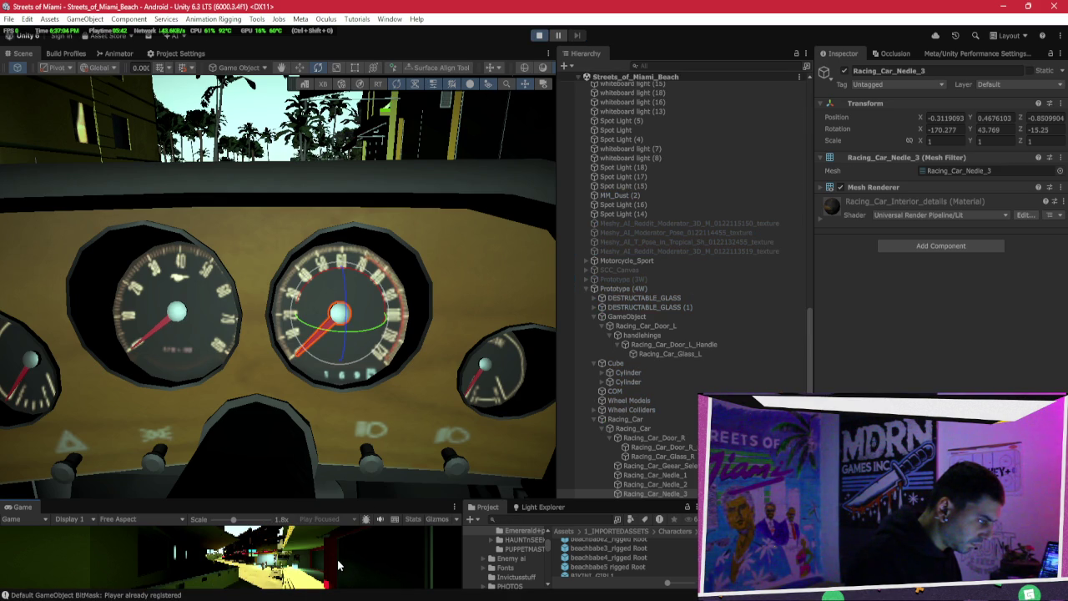
scroll(376, 369, down, 5)
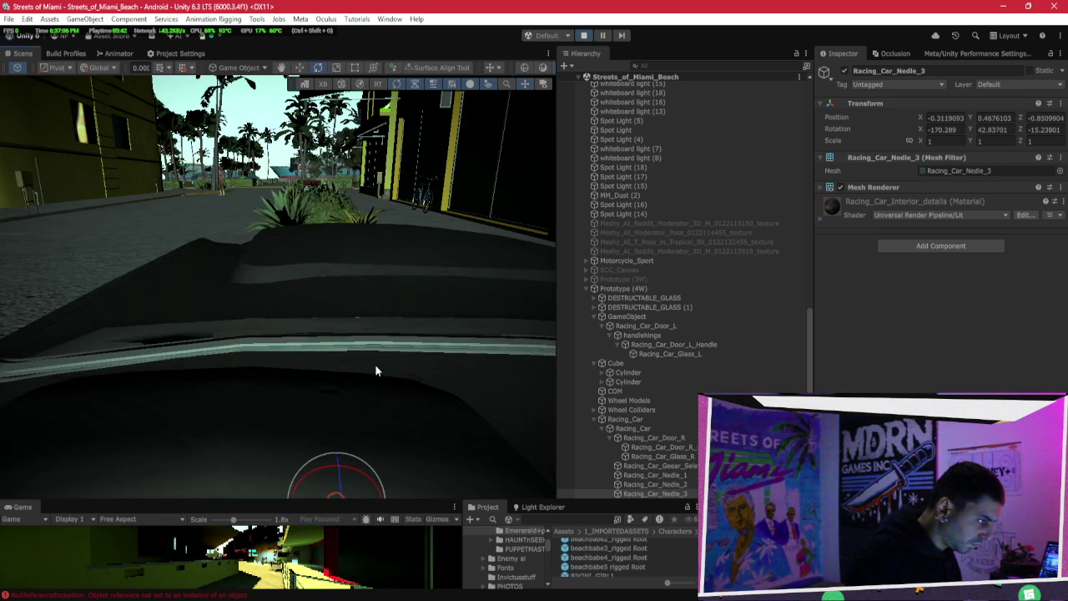
drag(377, 370, 375, 342)
scroll(375, 342, up, 5)
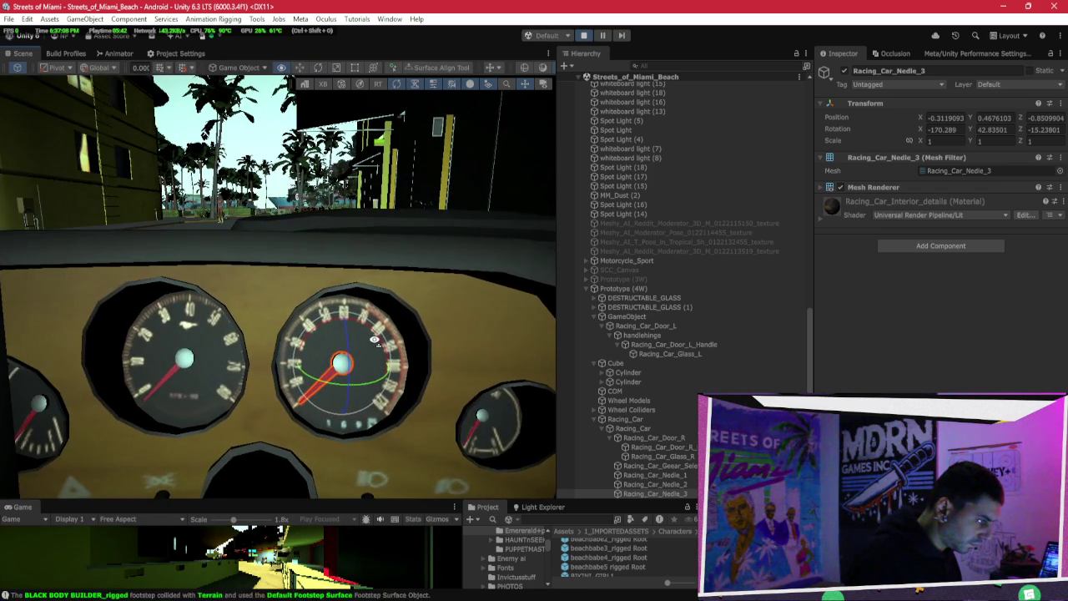
scroll(375, 342, down, 4)
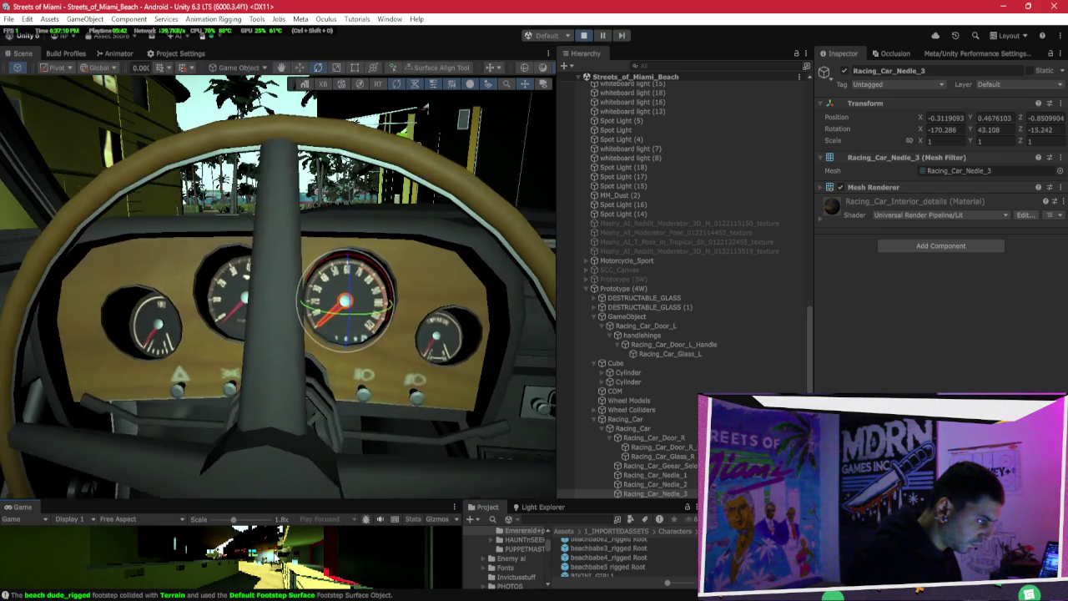
scroll(375, 342, up, 3)
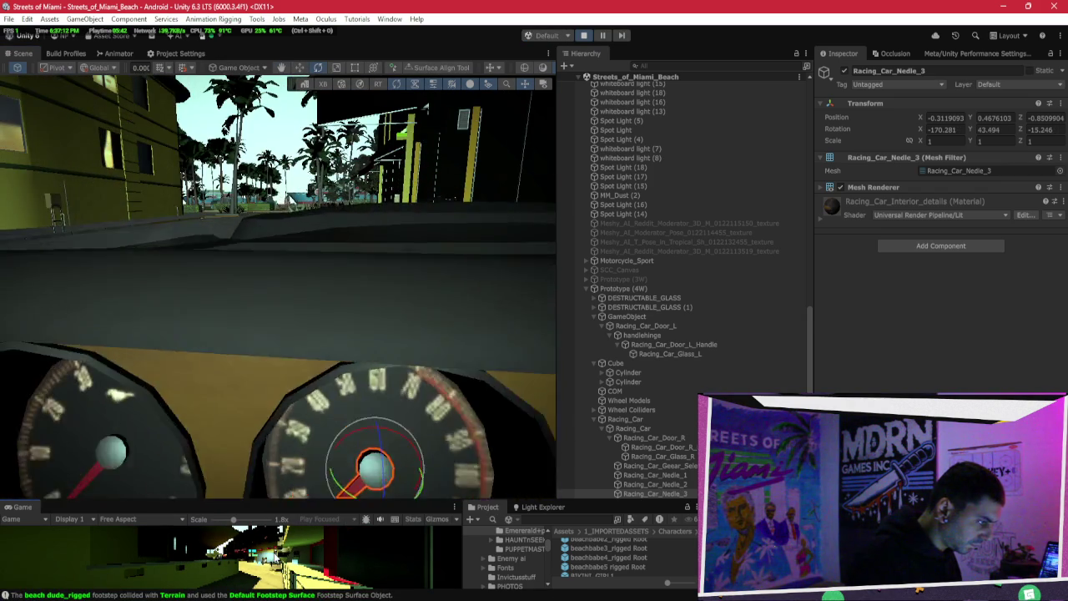
scroll(375, 342, down, 8)
scroll(375, 342, up, 6)
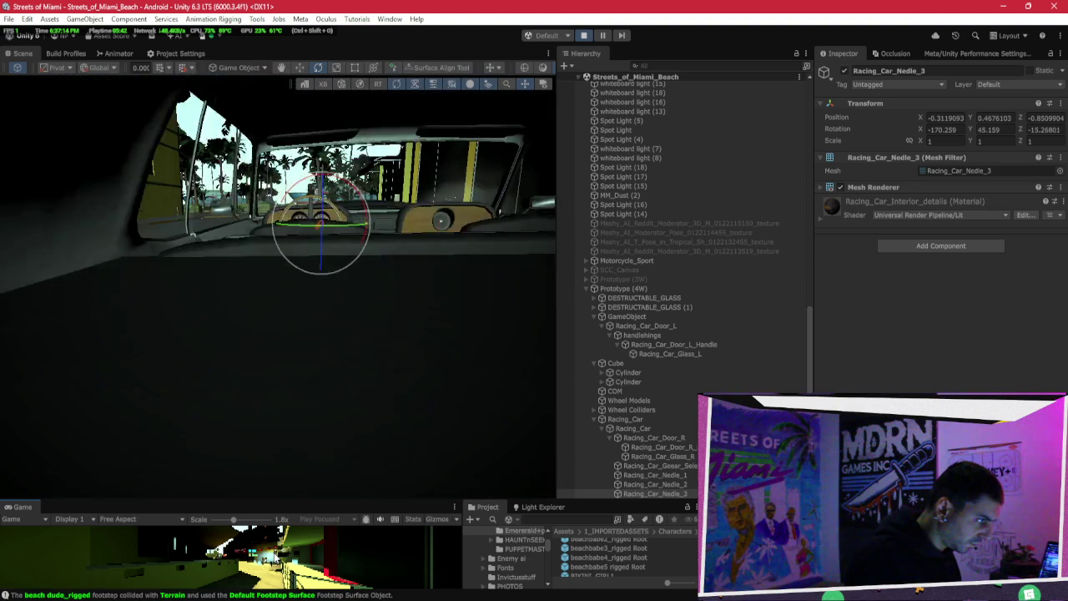
scroll(376, 342, down, 5)
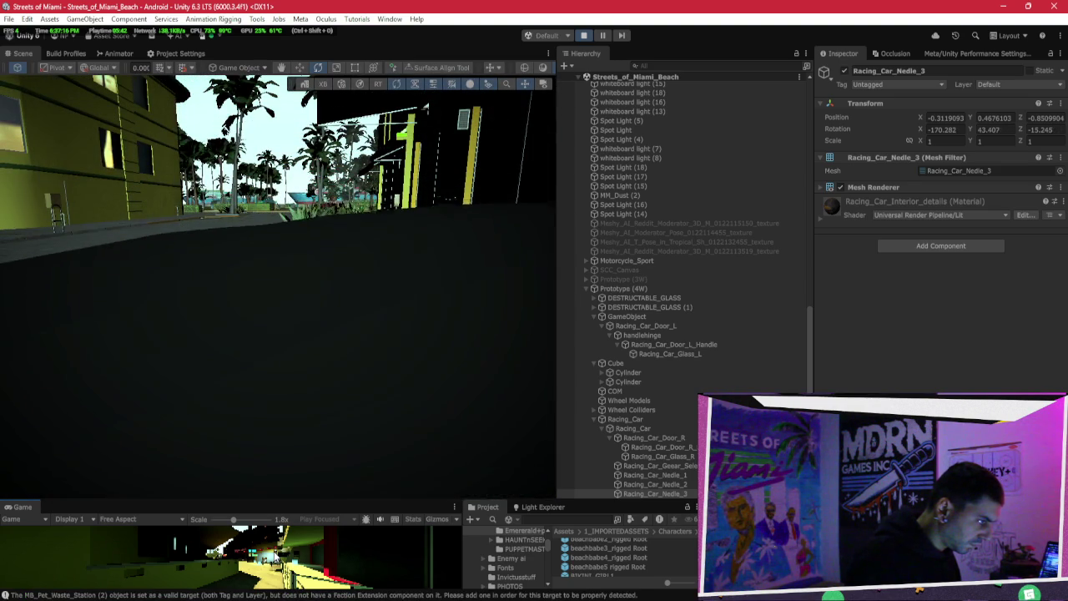
scroll(376, 342, up, 3)
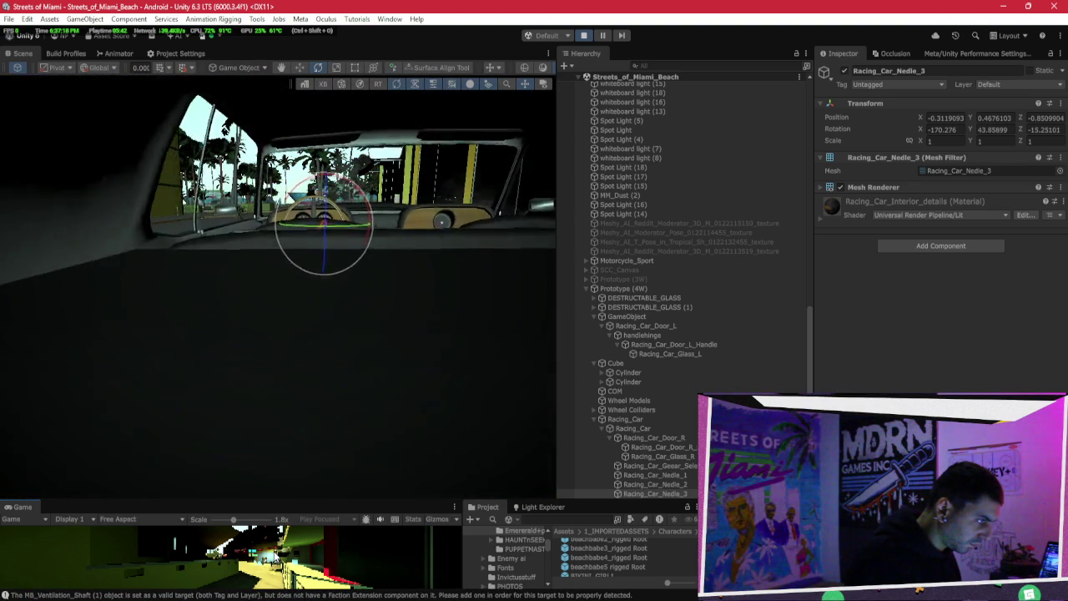
scroll(375, 342, down, 3)
scroll(375, 342, up, 2)
scroll(375, 342, down, 3)
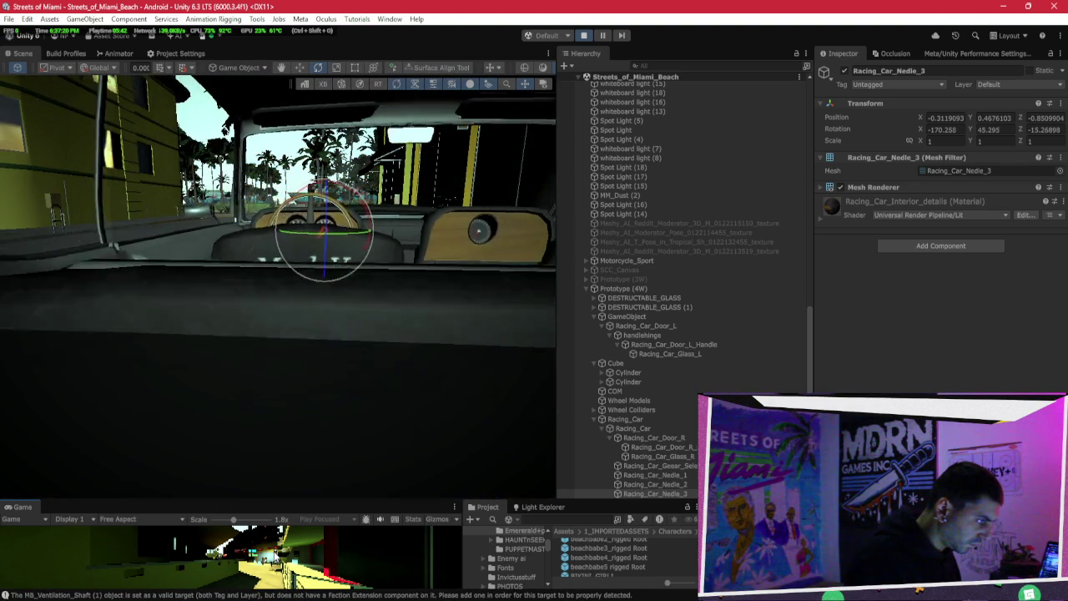
scroll(375, 342, up, 3)
scroll(375, 342, up, 3)
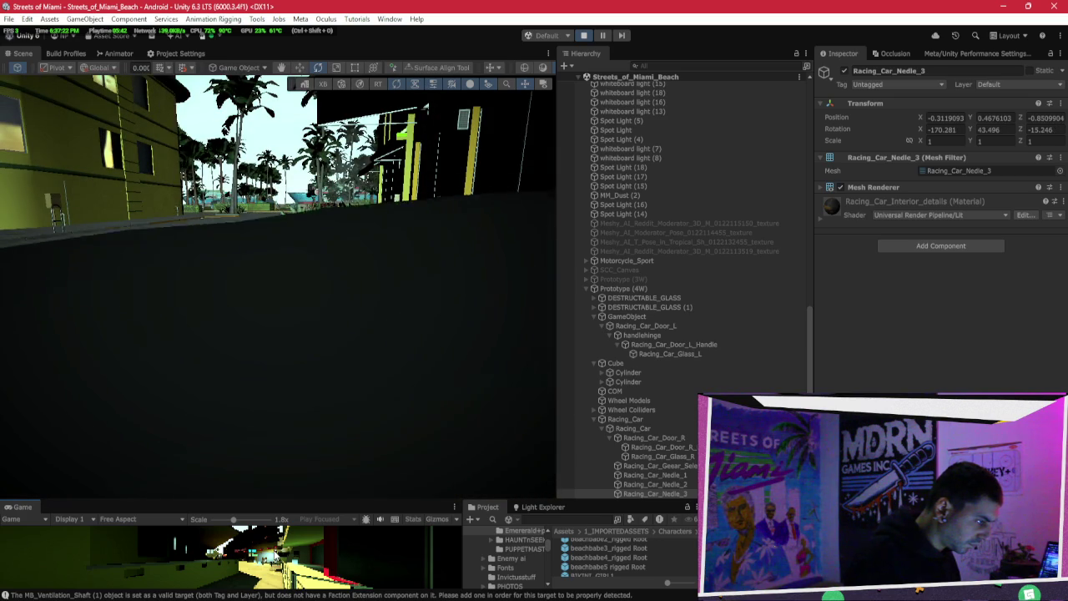
scroll(375, 342, down, 5)
scroll(376, 342, up, 5)
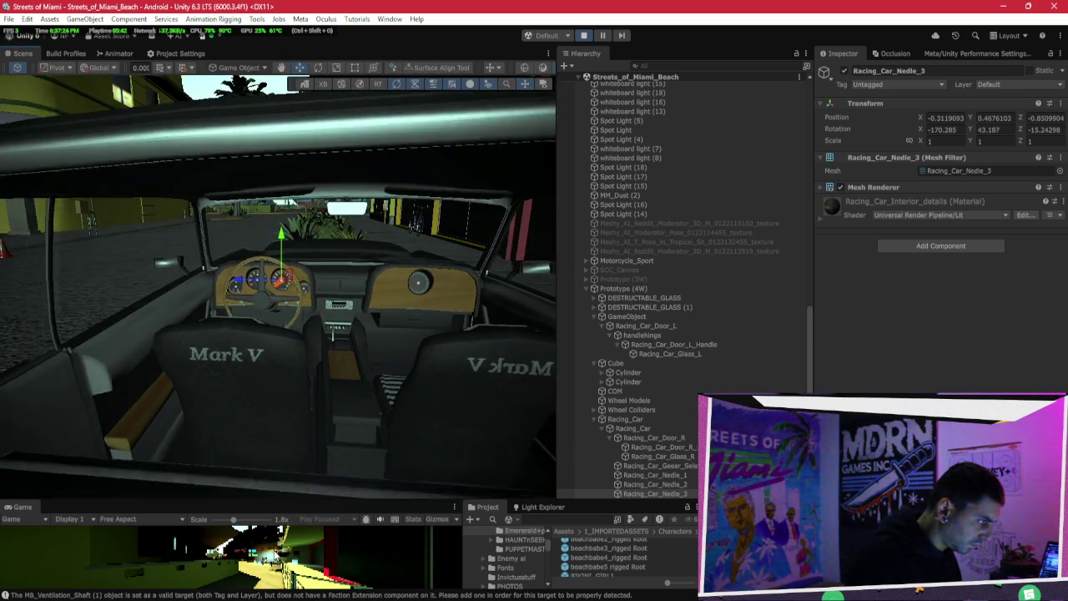
scroll(375, 342, down, 6)
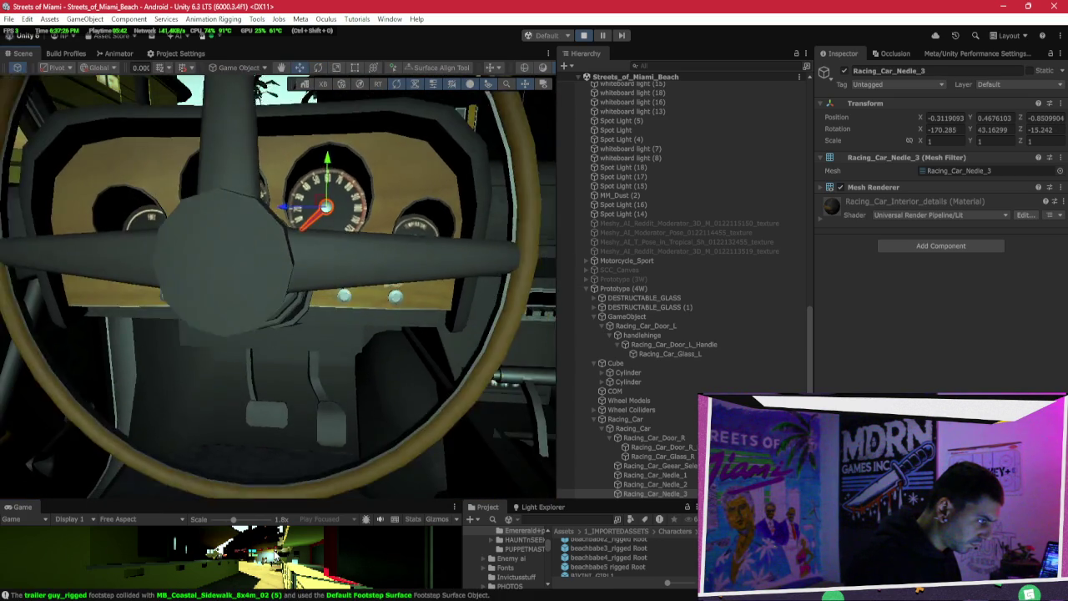
scroll(332, 330, up, 6)
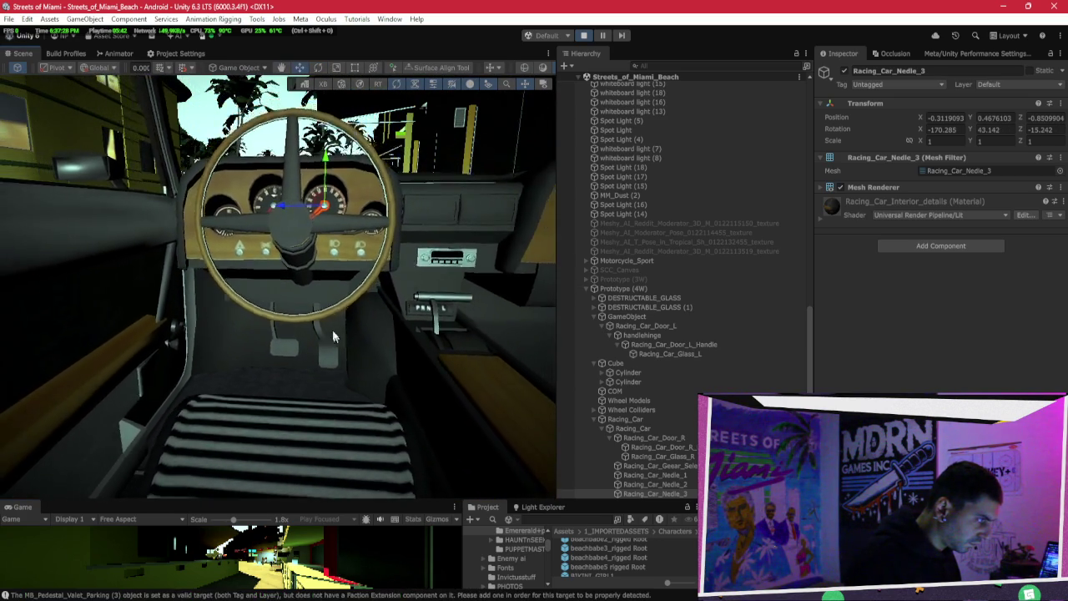
scroll(333, 489, down, 5)
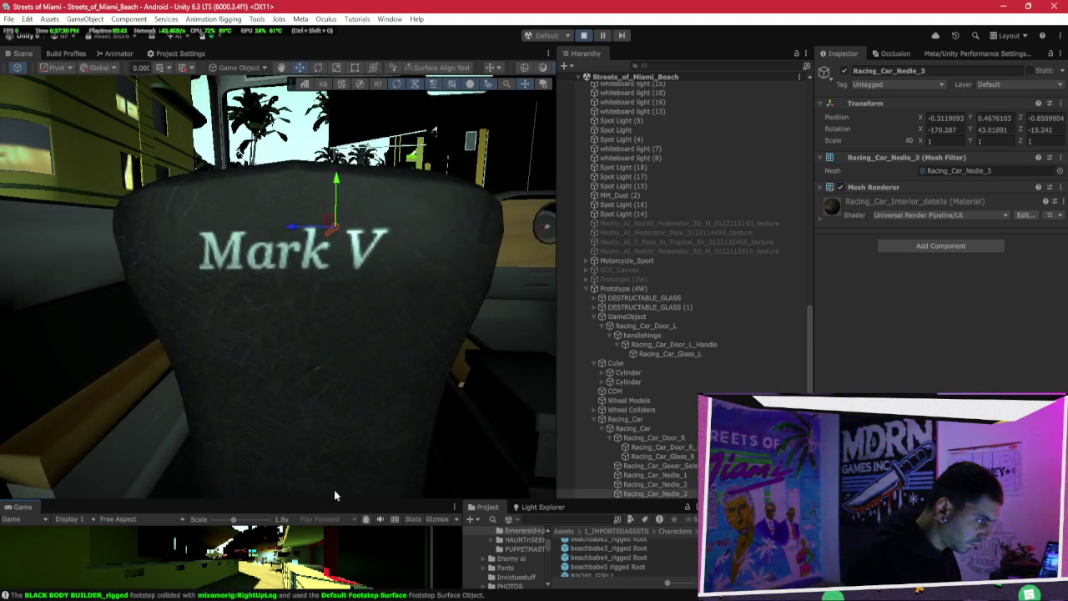
scroll(334, 489, up, 5)
scroll(334, 485, down, 8)
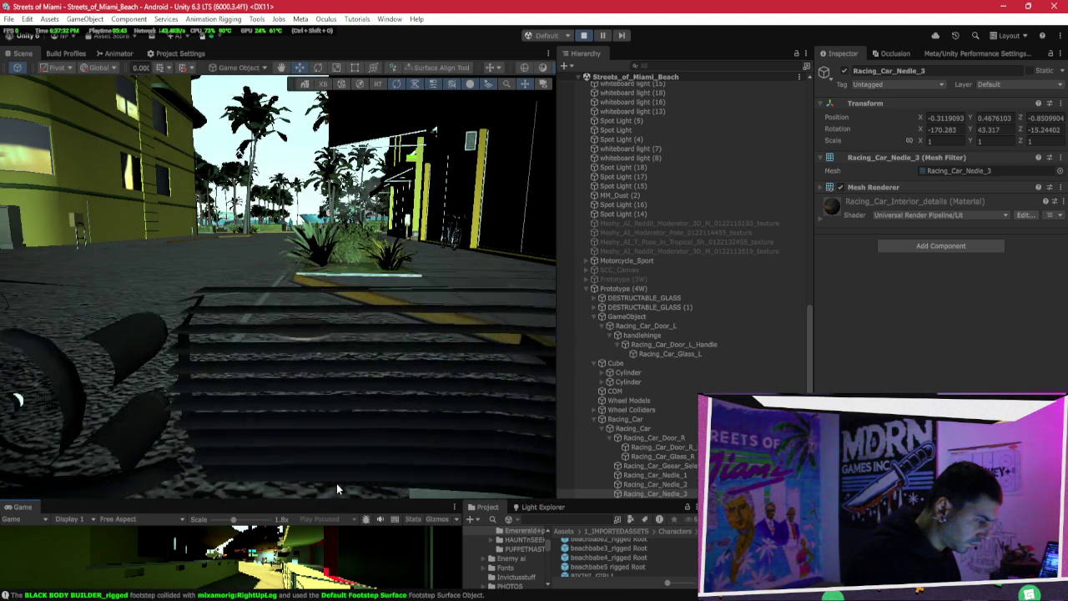
scroll(336, 488, up, 8)
scroll(336, 488, down, 3)
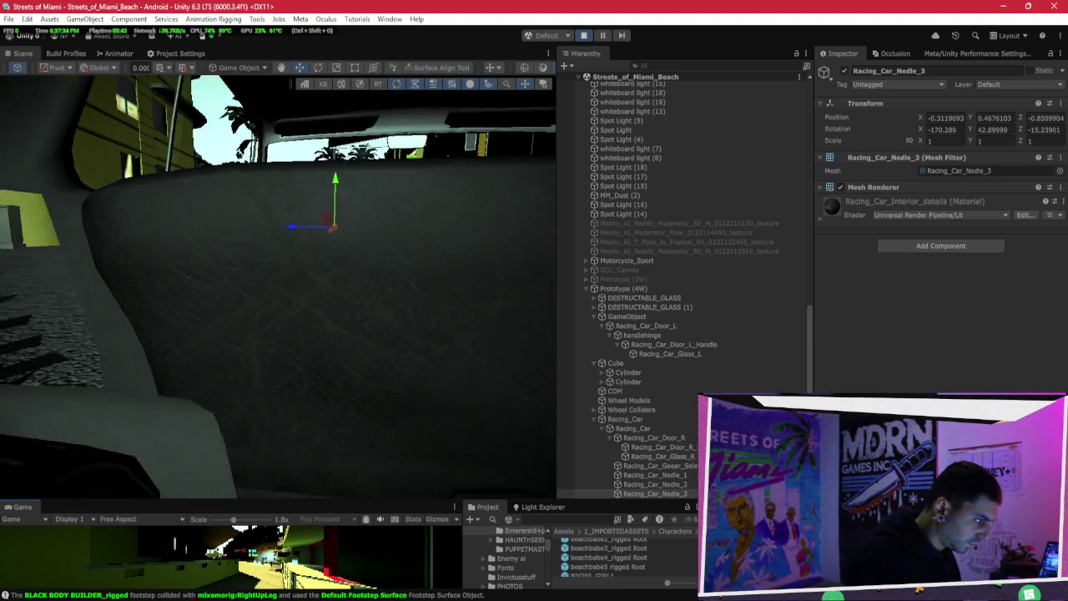
key(f)
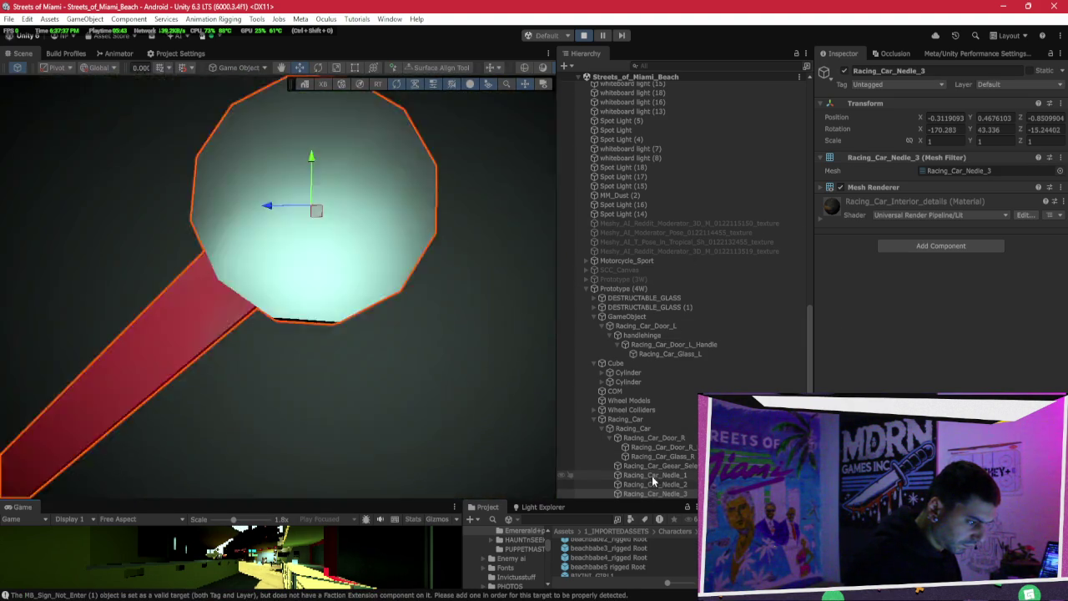
double_click(642, 419)
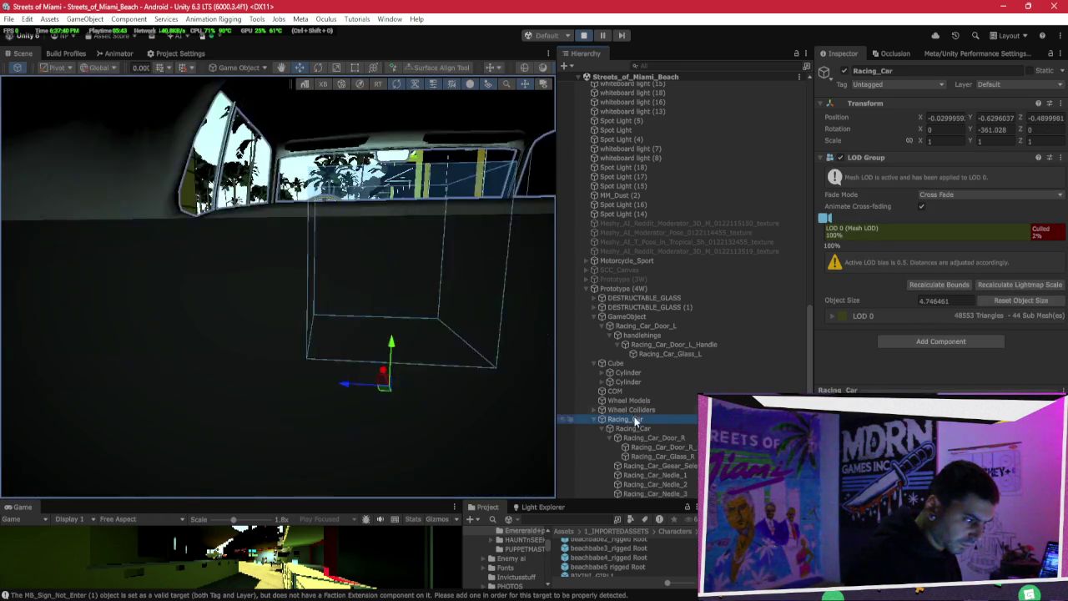
Step: Select Prototype (4W), scroll to its VR Car Dashboard component, and switch to the AI chat
scroll(654, 425, down, 3)
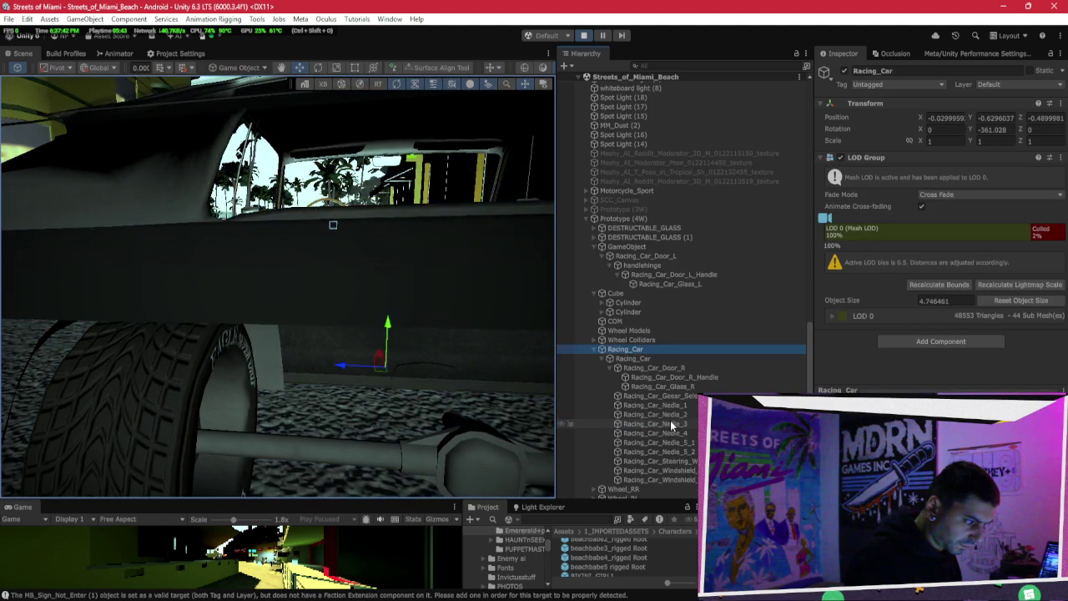
click(626, 216)
scroll(876, 233, down, 10)
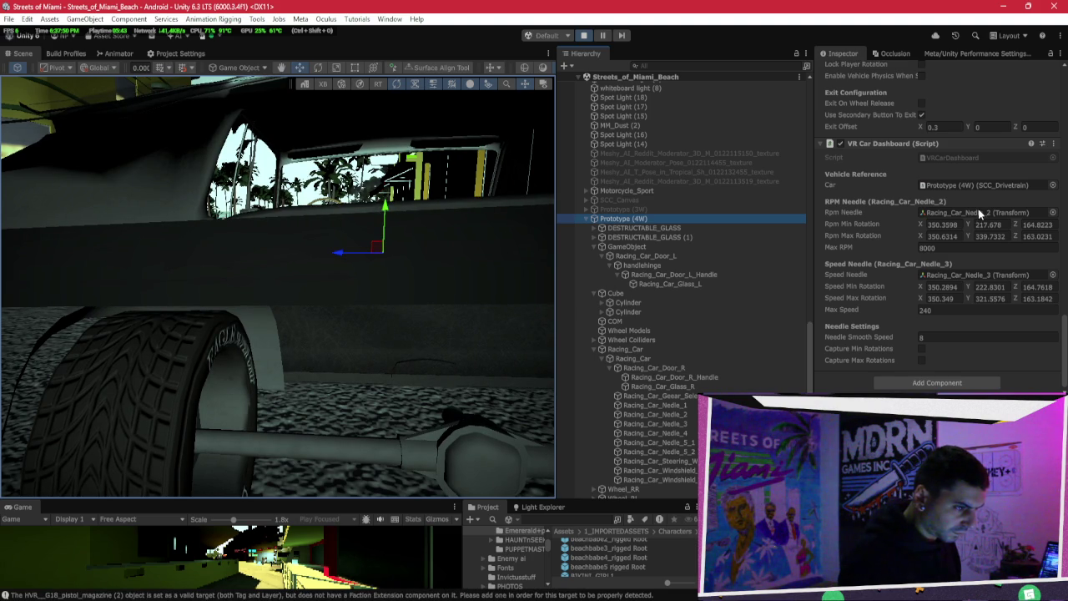
key(alt+Tab)
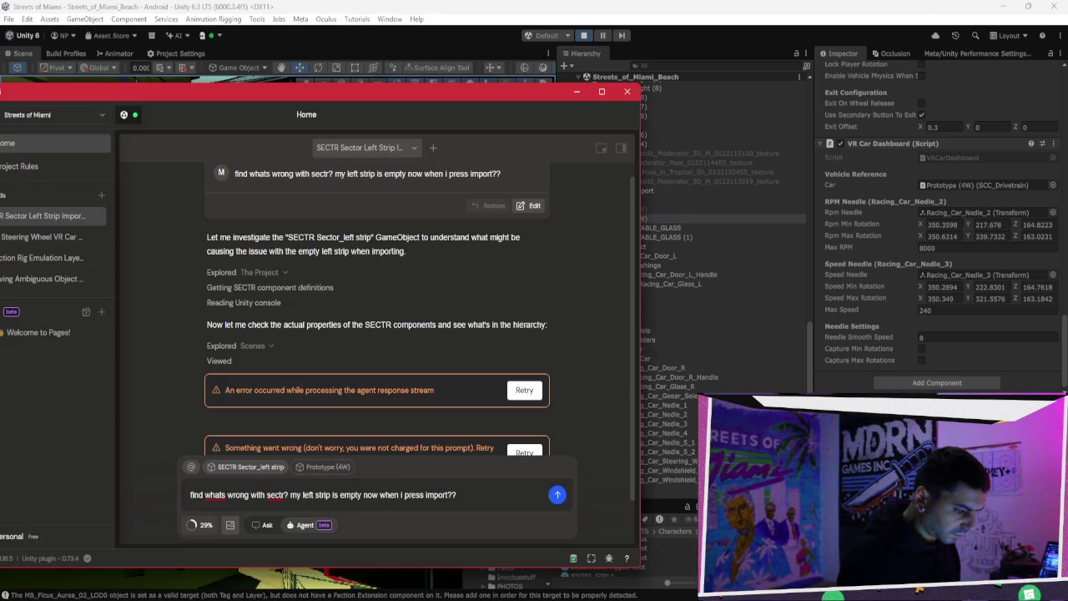
Step: In the Steering Wheel VR Car chat, replace the old prompt and attach the VRCarDashboard script
click(46, 237)
key(ctrl+a)
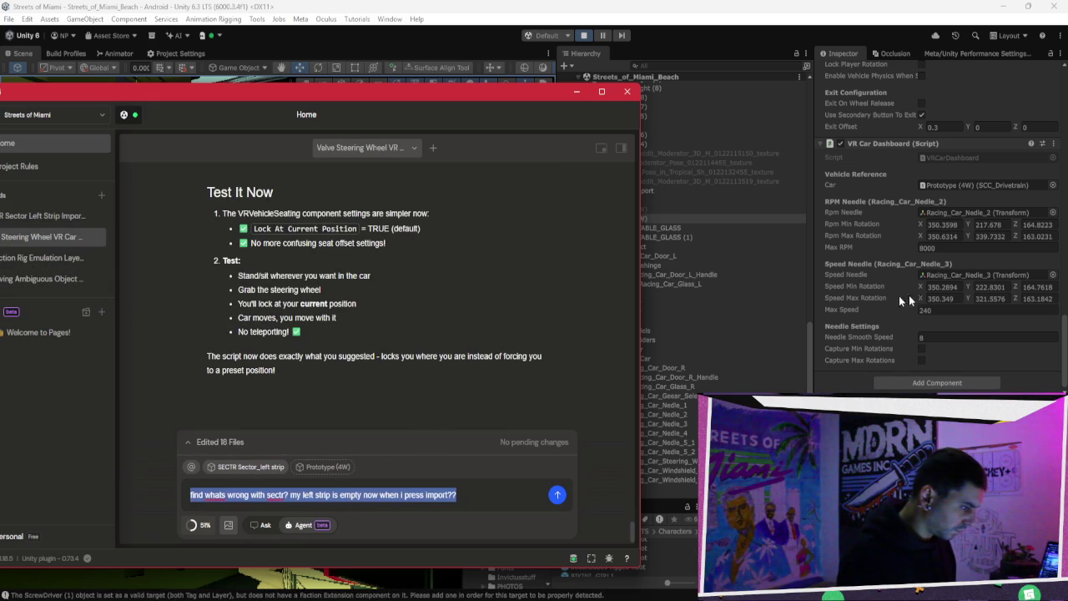
click(965, 157)
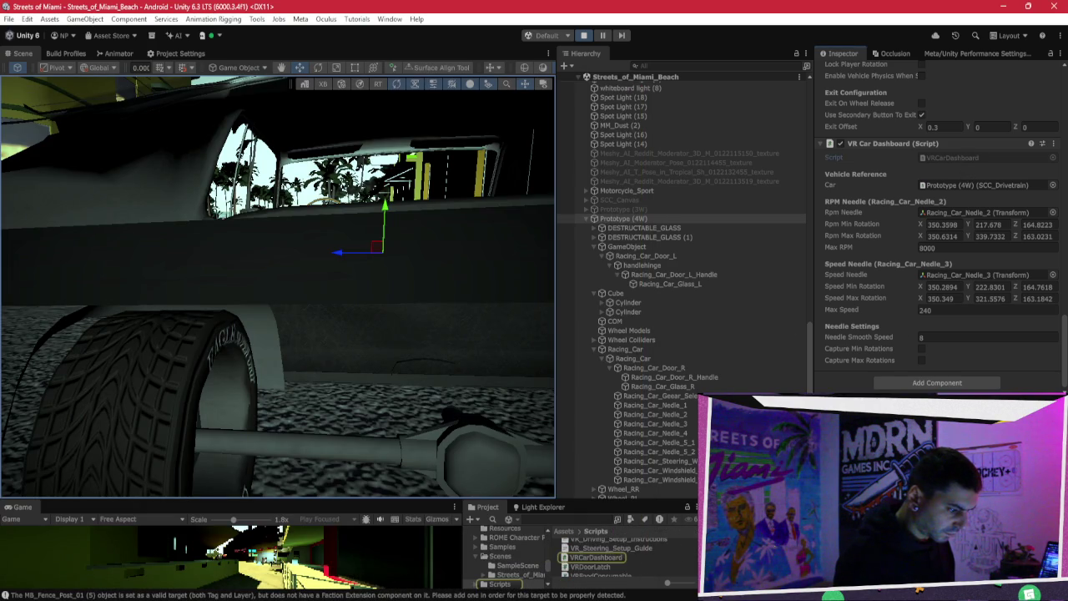
key(alt+Tab)
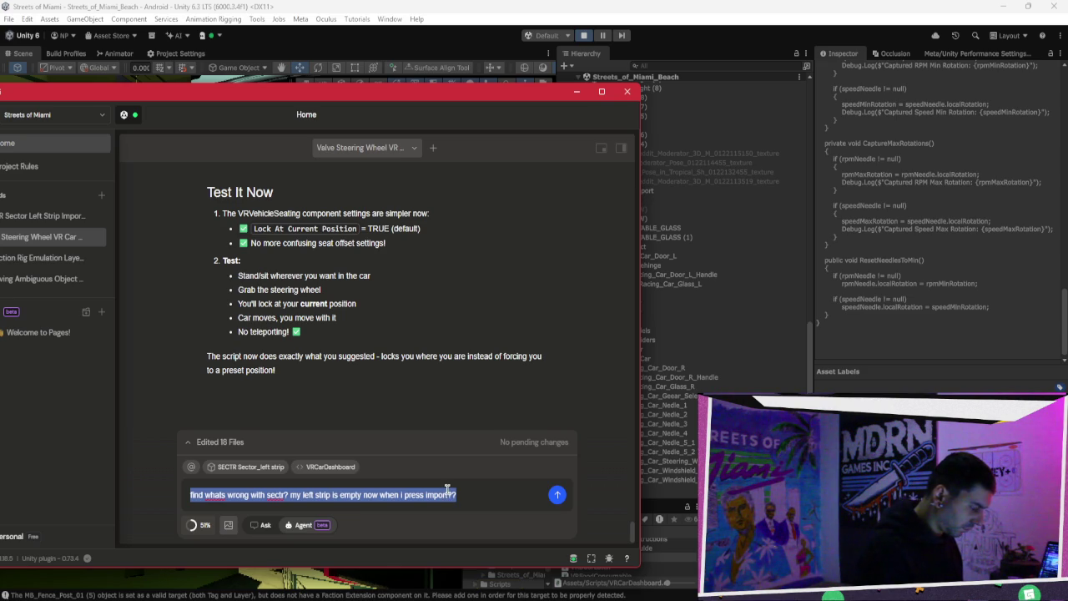
click(584, 35)
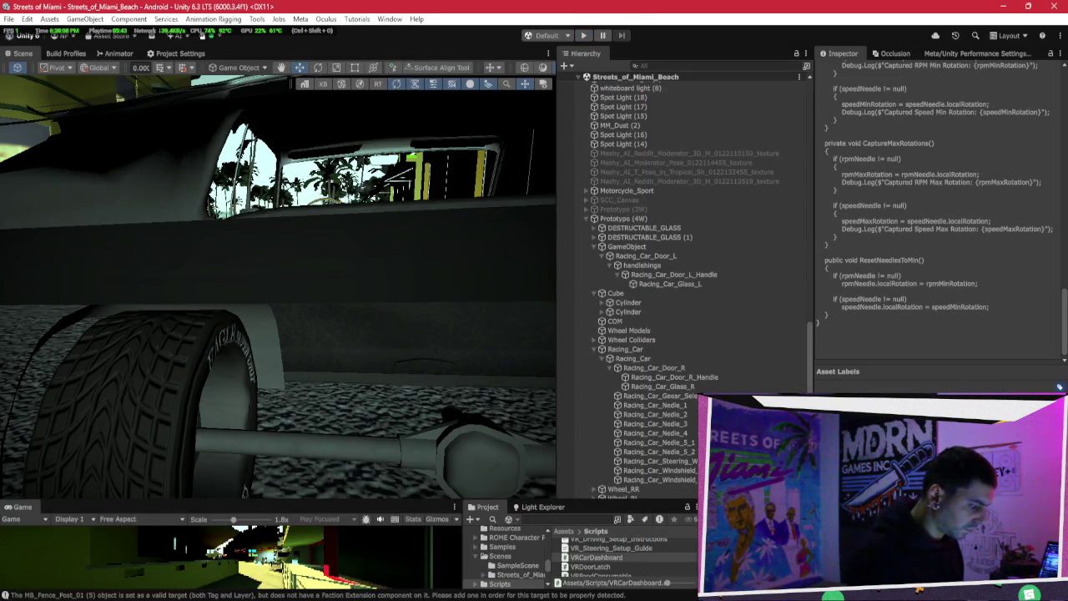
Step: Tell the AI that VRCarDashboard's gauges aren't sensitive enough and ask it to adjust them
text(TH)
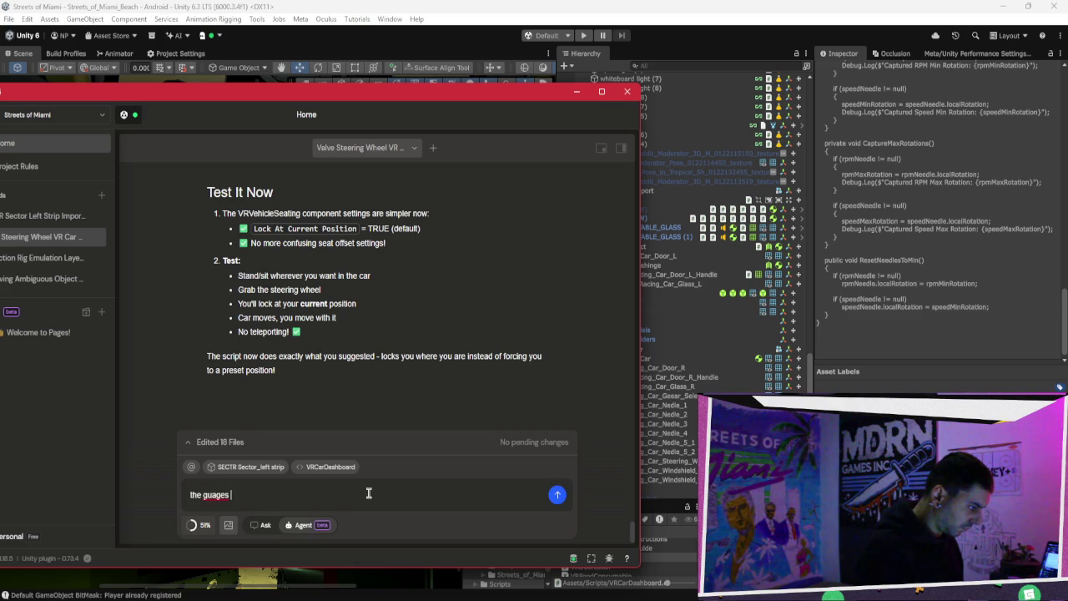
key(BackSpace)
key(BackSpace)
key(BackSpace)
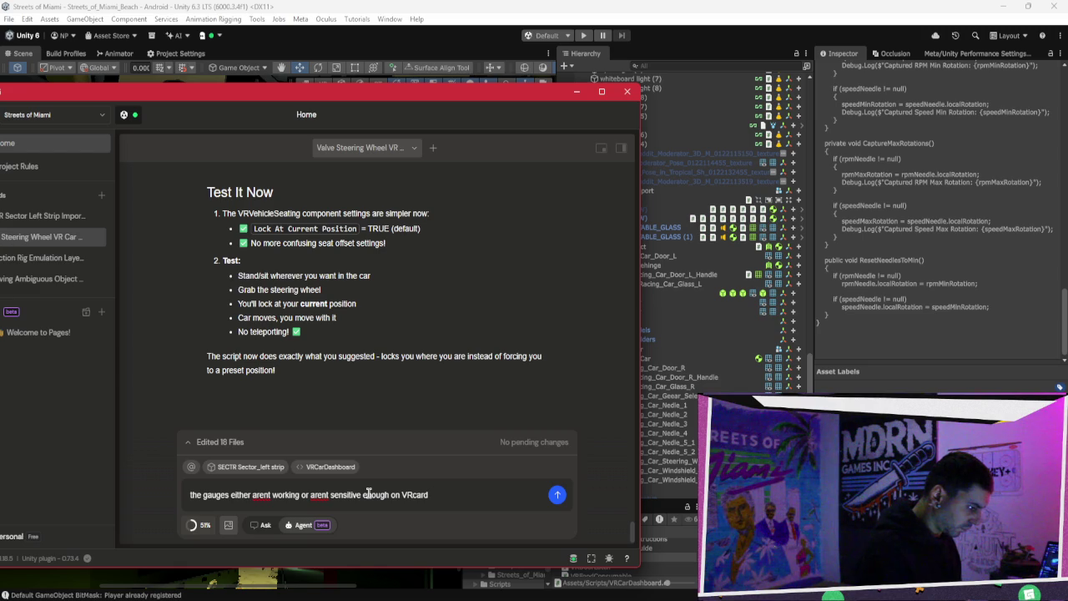
key(BackSpace)
text(se adjus)
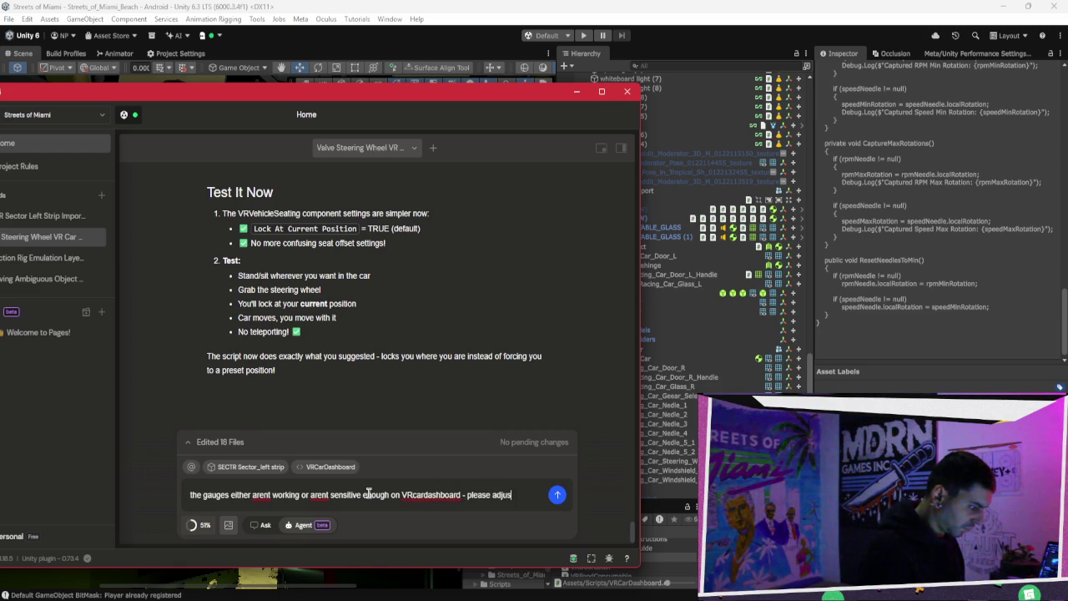
text(t)
key(Return)
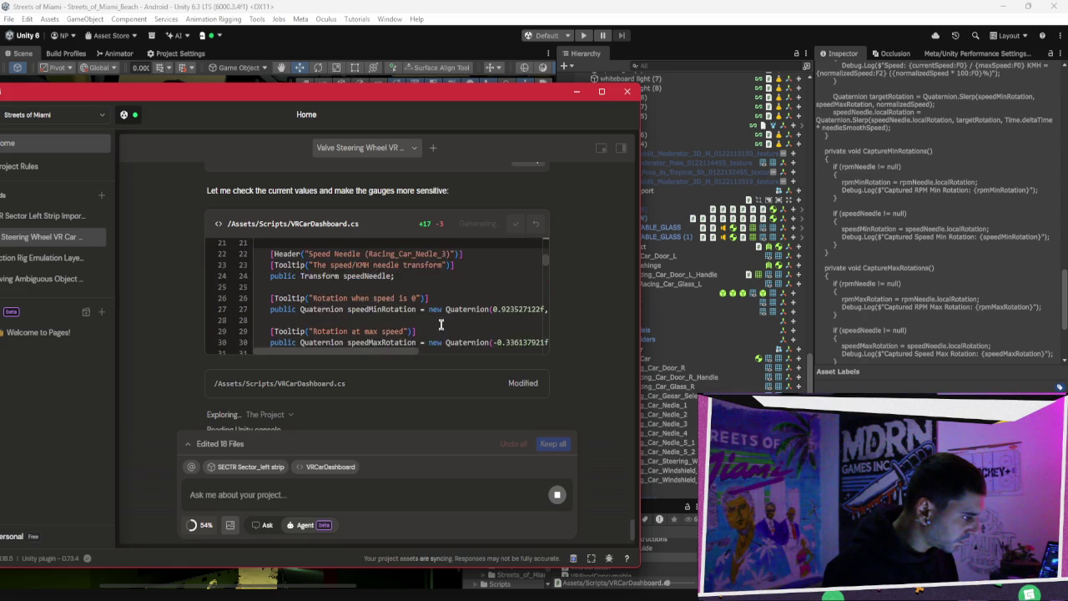
Step: Clear the stray 'd' from the prompt and wait for the AI to finish revising VRCarDashboard.cs
text(d)
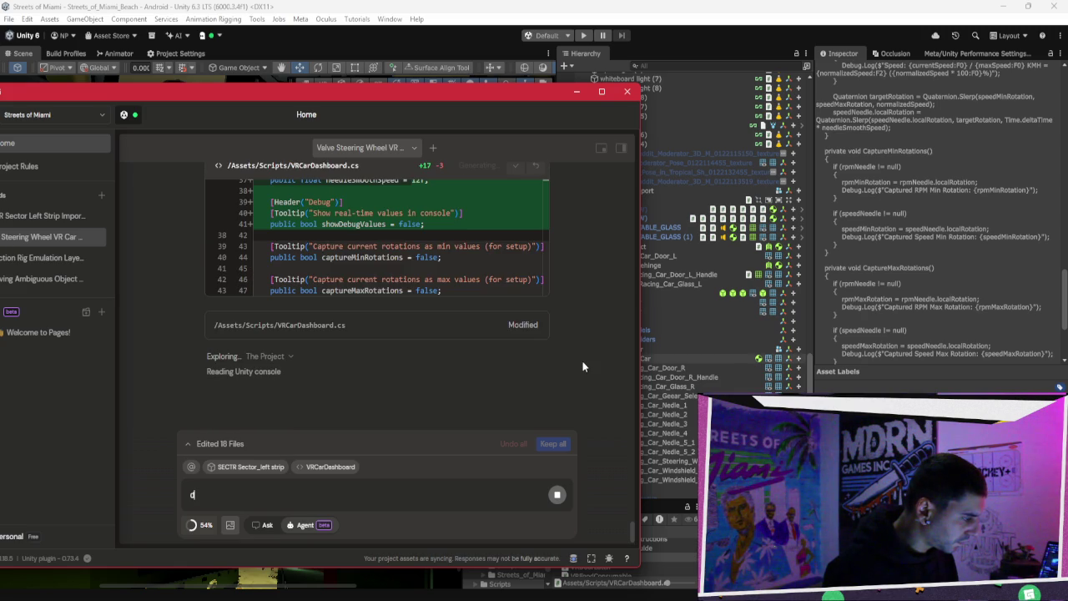
key(BackSpace)
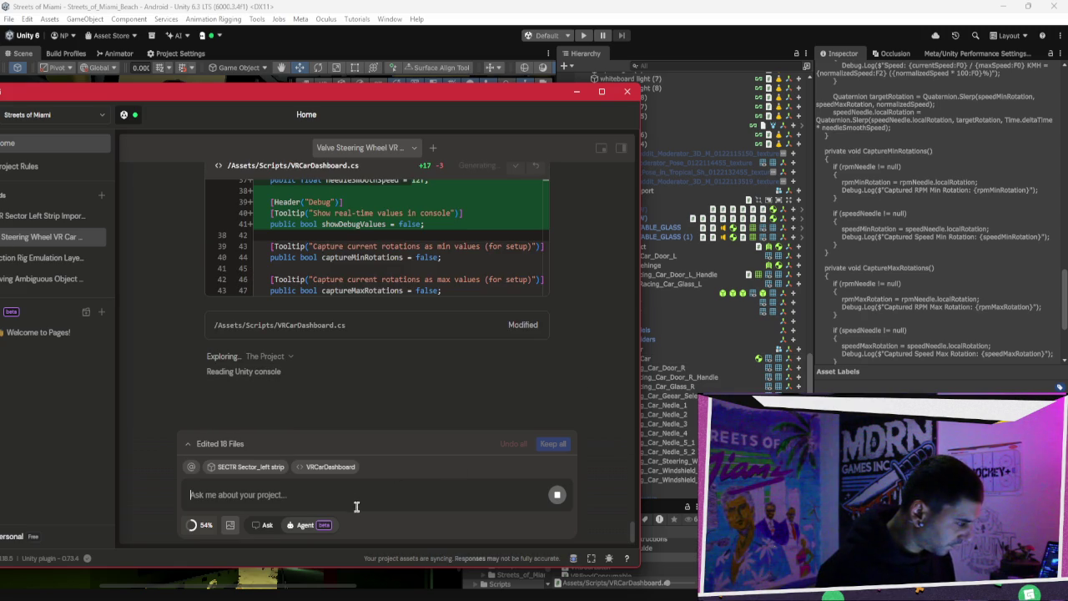
mouse_move(355, 468)
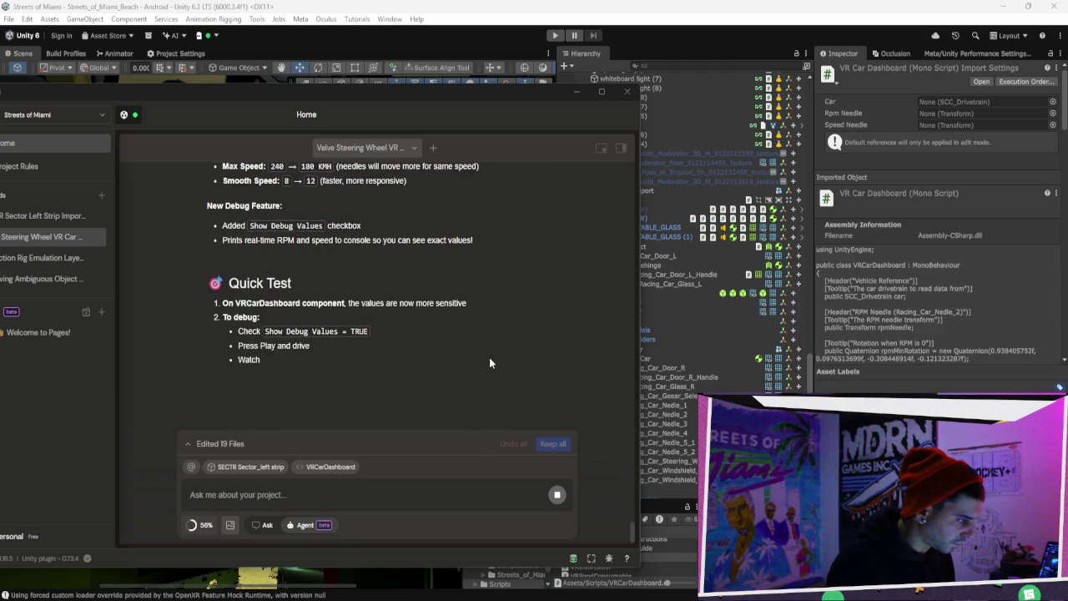
click(671, 77)
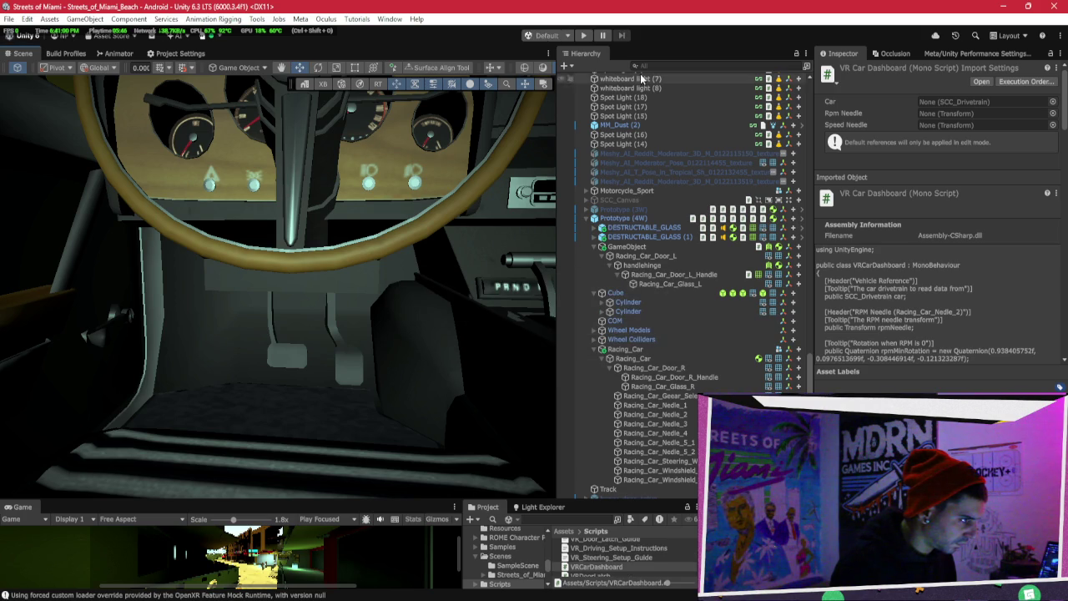
Step: Review Prototype (4W)'s VR Car Dashboard settings in the Inspector and start Play mode to test
click(585, 35)
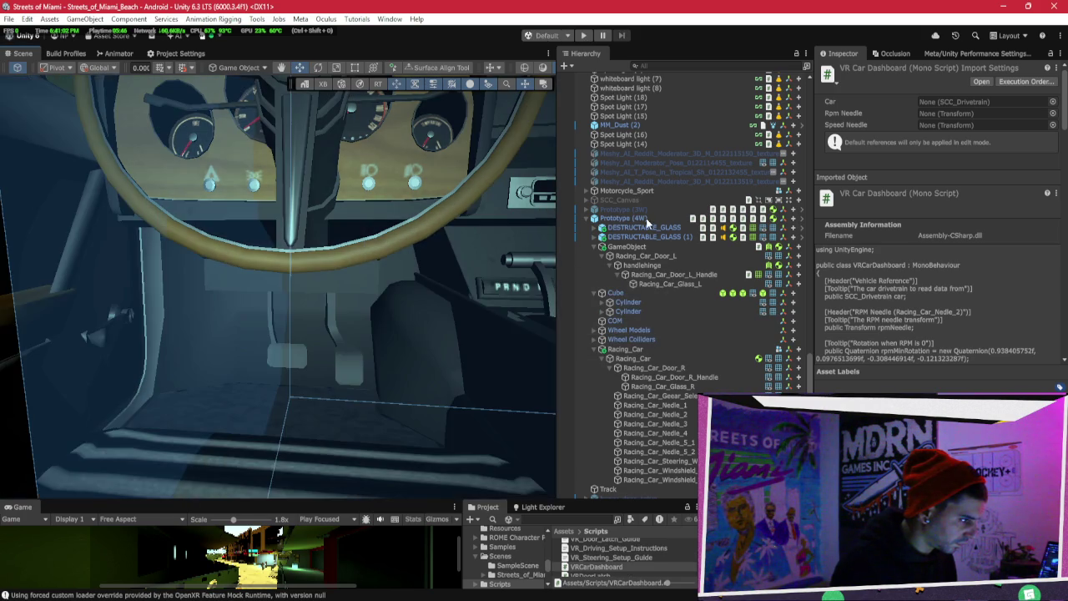
click(710, 218)
scroll(958, 264, down, 5)
scroll(958, 265, down, 10)
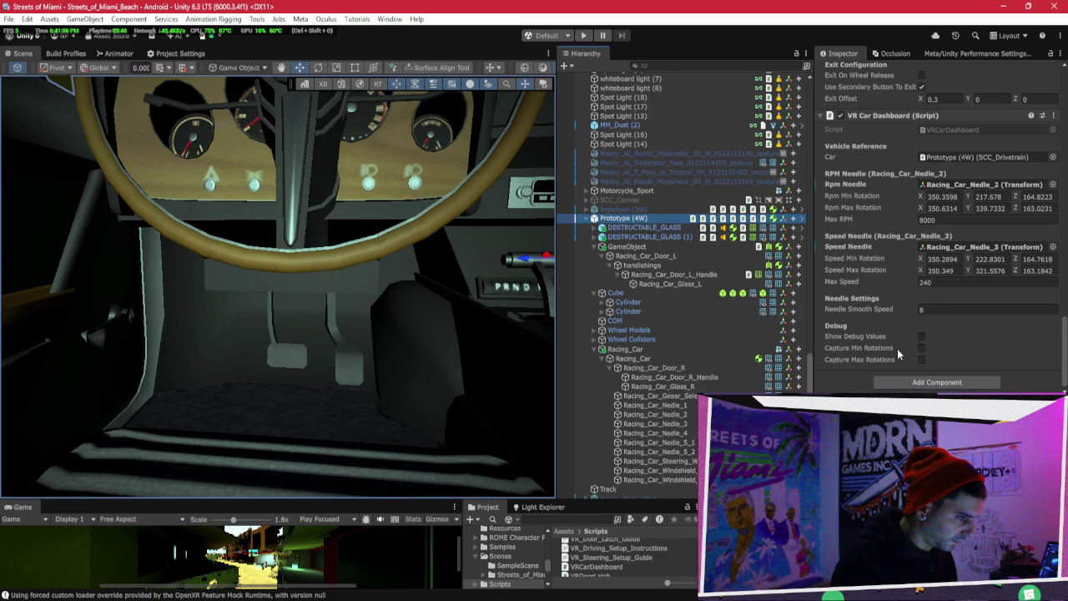
click(583, 35)
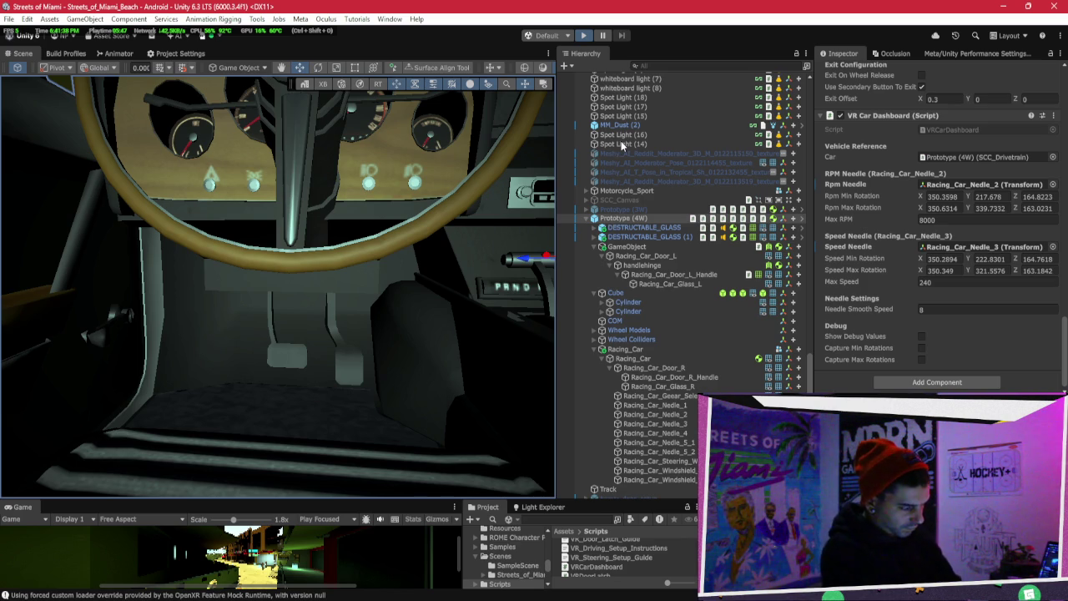
Step: Restart Play mode, orbit around the car interior, and select the steering wheel
key(ctrl+p)
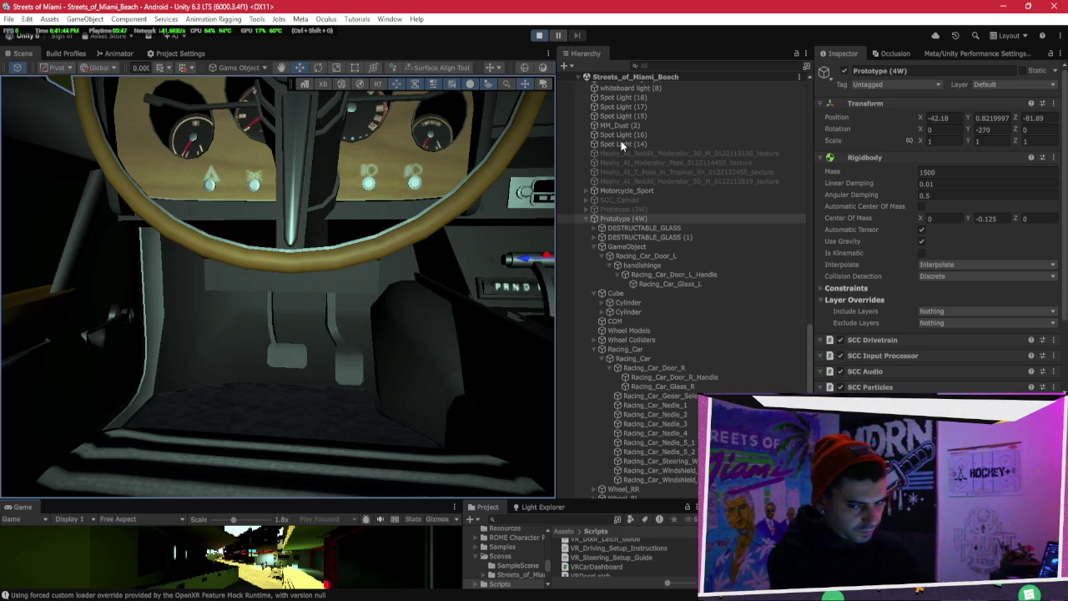
key(ctrl+p)
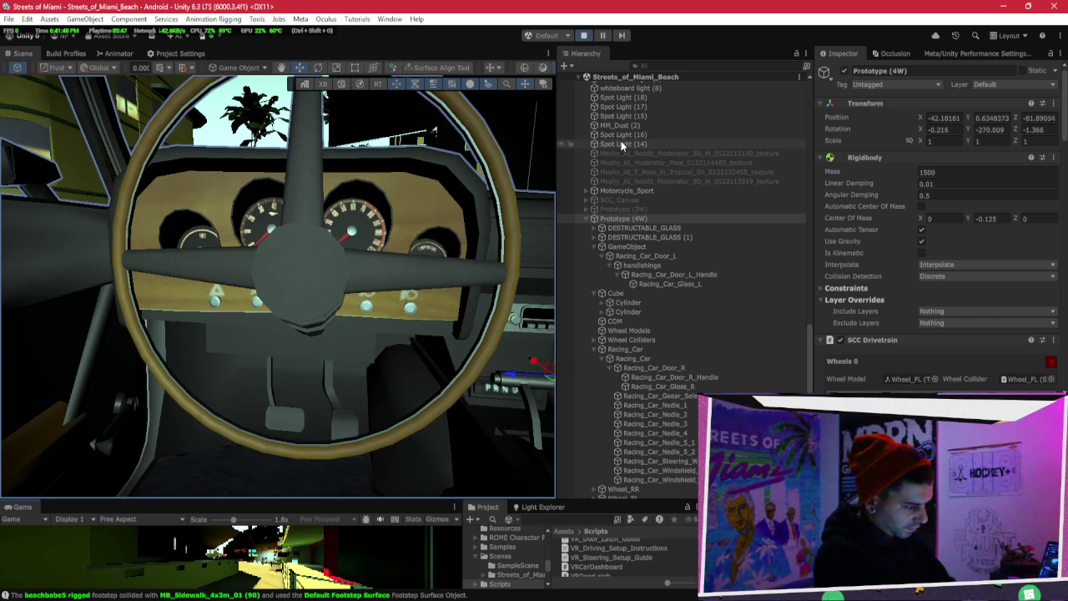
mouse_move(276, 249)
mouse_down()
mouse_move(282, 261)
mouse_move(573, 279)
mouse_move(714, 271)
mouse_up()
mouse_move(408, 266)
mouse_down()
mouse_move(409, 303)
mouse_move(307, 301)
mouse_move(659, 294)
mouse_up()
click(307, 301)
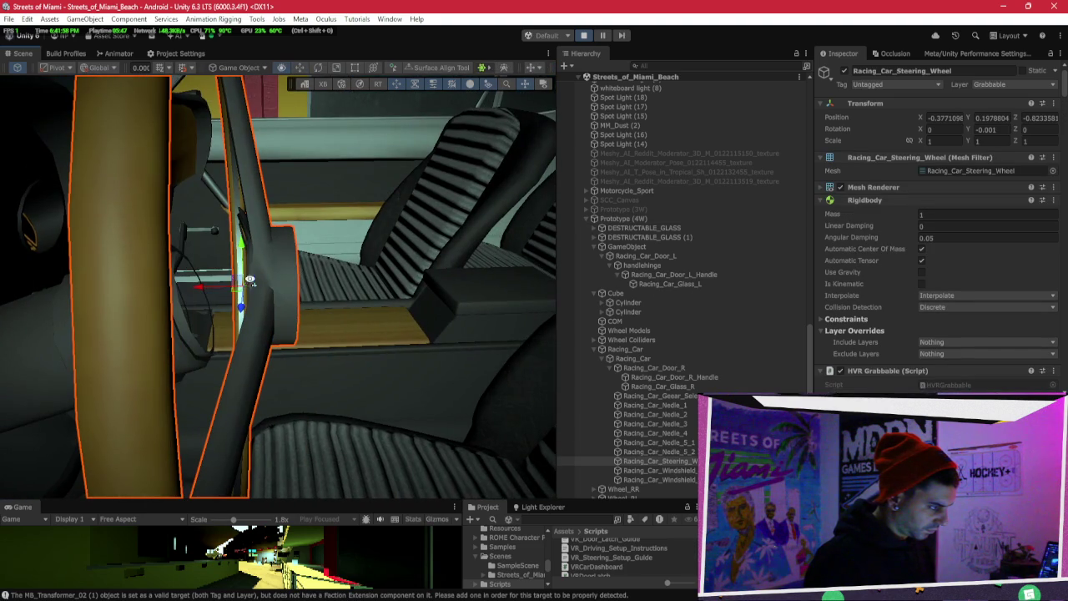
Step: Change the steering wheel's HVR Rotation Tracker axis from Neg Y to Y
scroll(942, 312, down, 5)
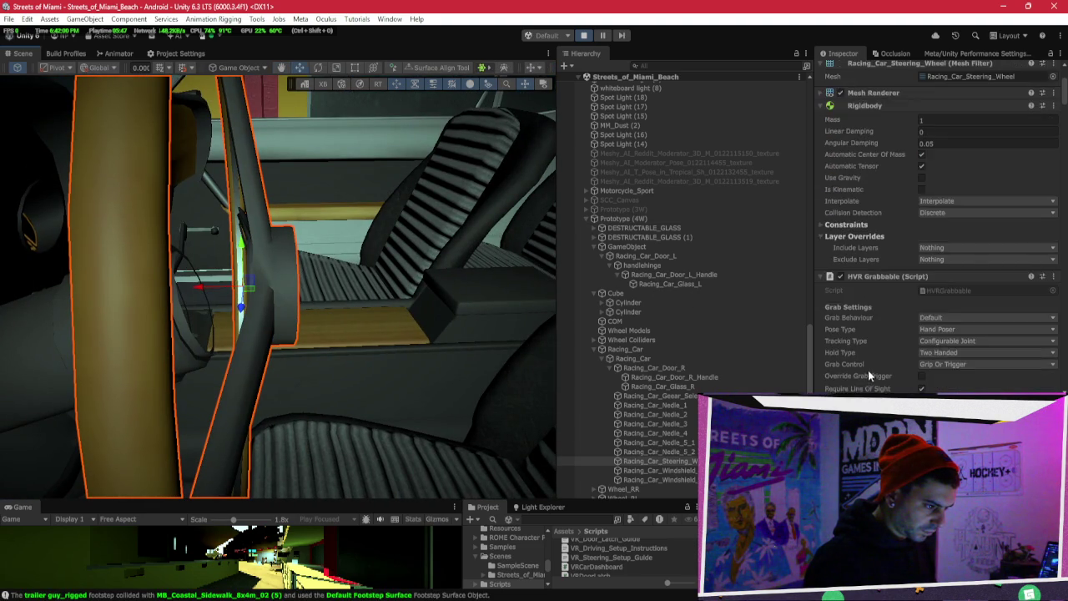
scroll(946, 304, down, 10)
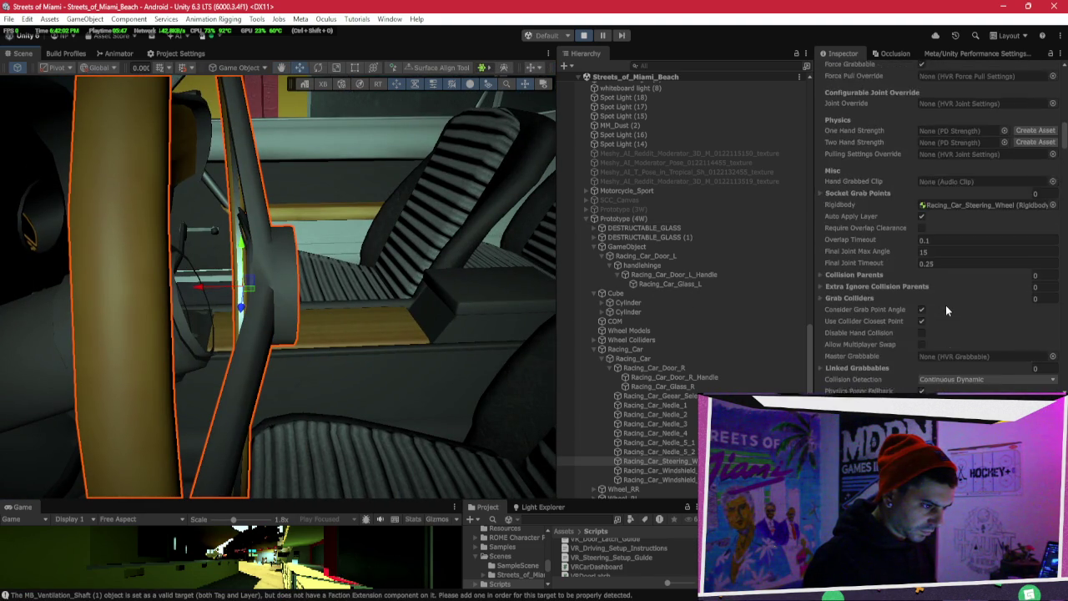
scroll(945, 307, down, 10)
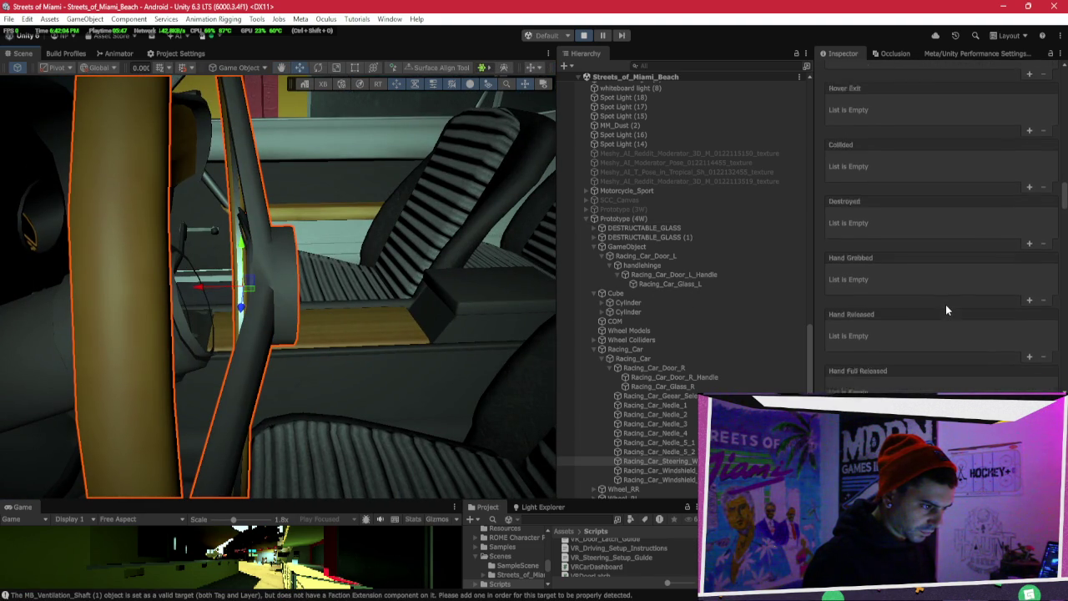
scroll(945, 305, down, 6)
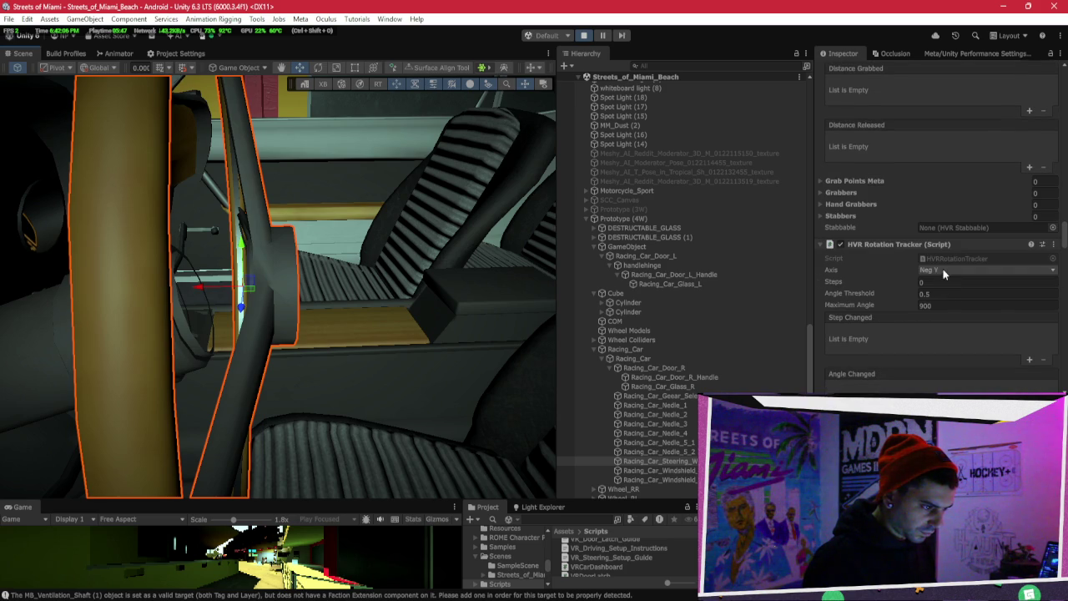
click(942, 270)
click(943, 295)
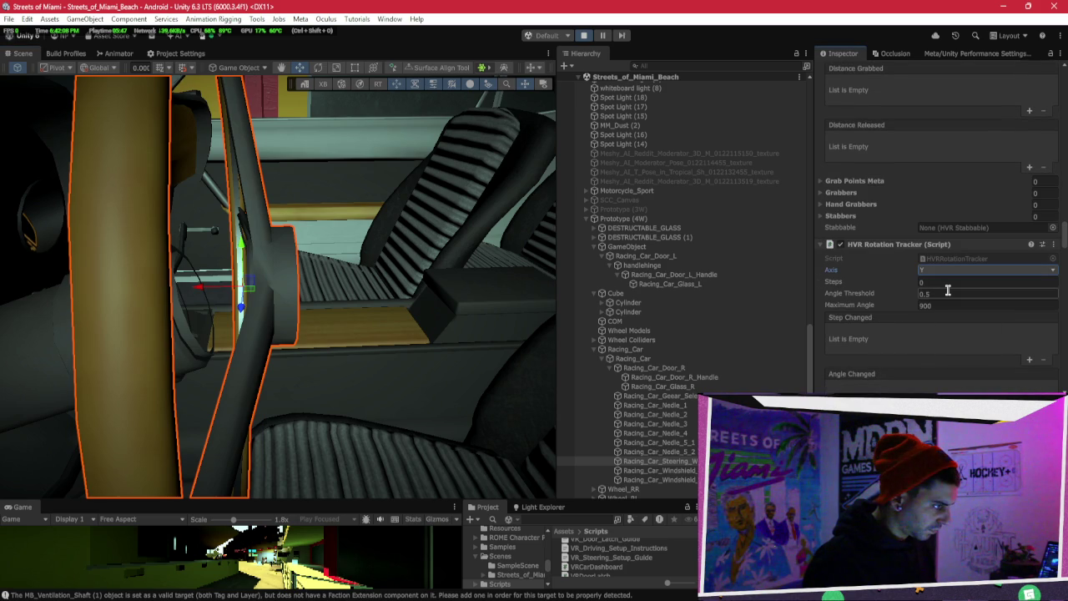
Step: Change the HVR Physics Dial axis from Neg Y to Y
scroll(948, 290, down, 6)
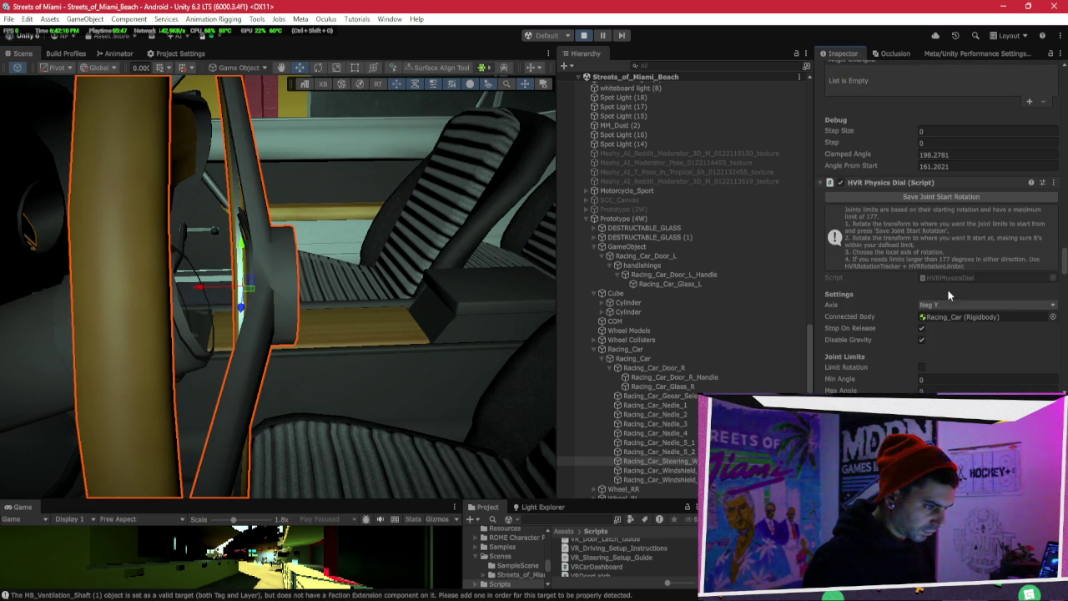
click(951, 304)
click(955, 333)
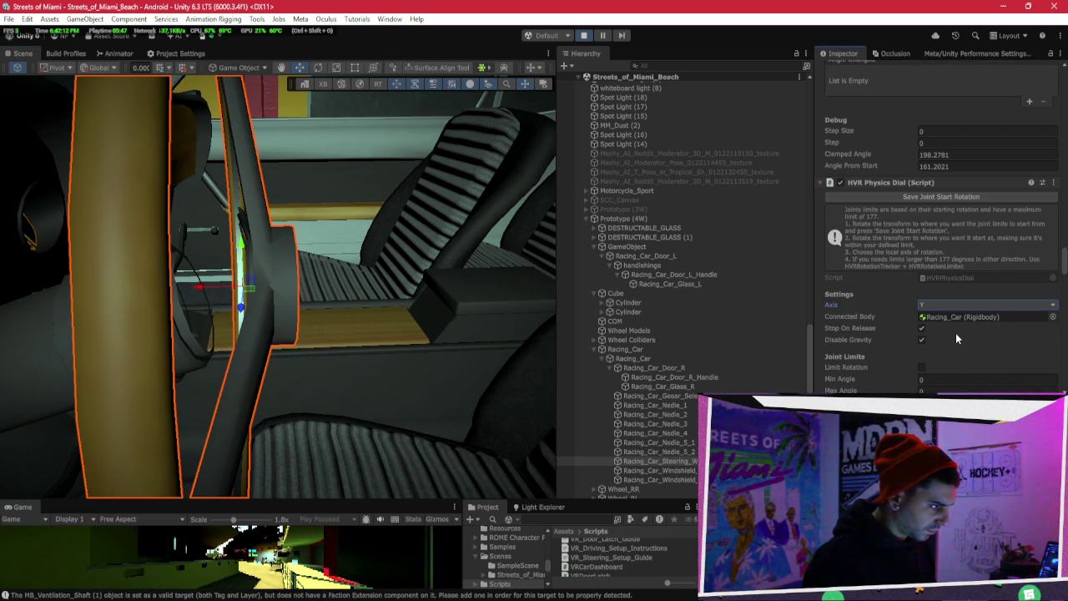
scroll(889, 327, down, 5)
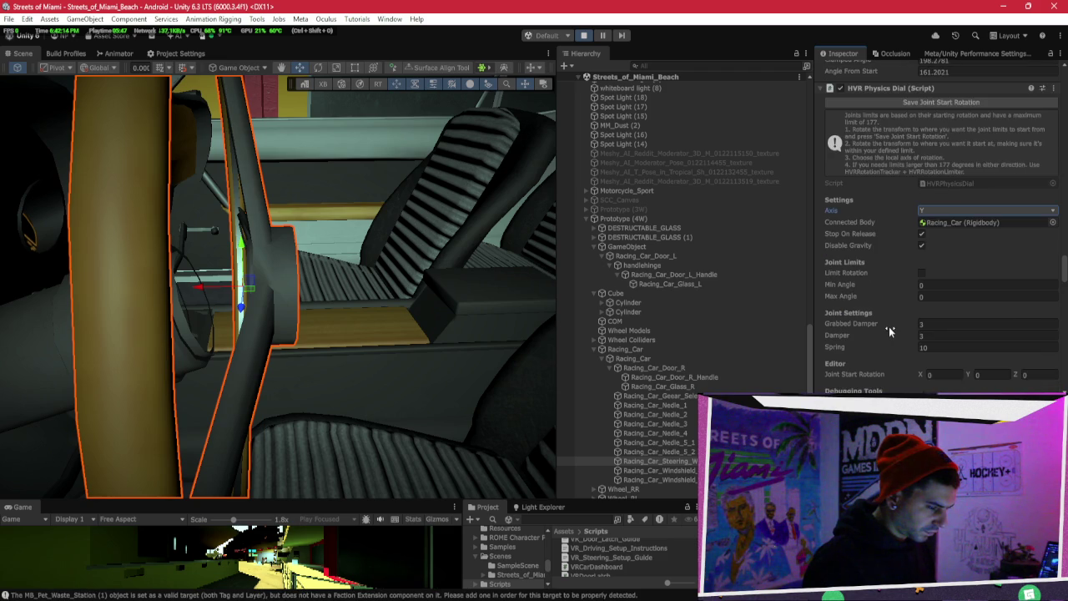
scroll(888, 325, down, 3)
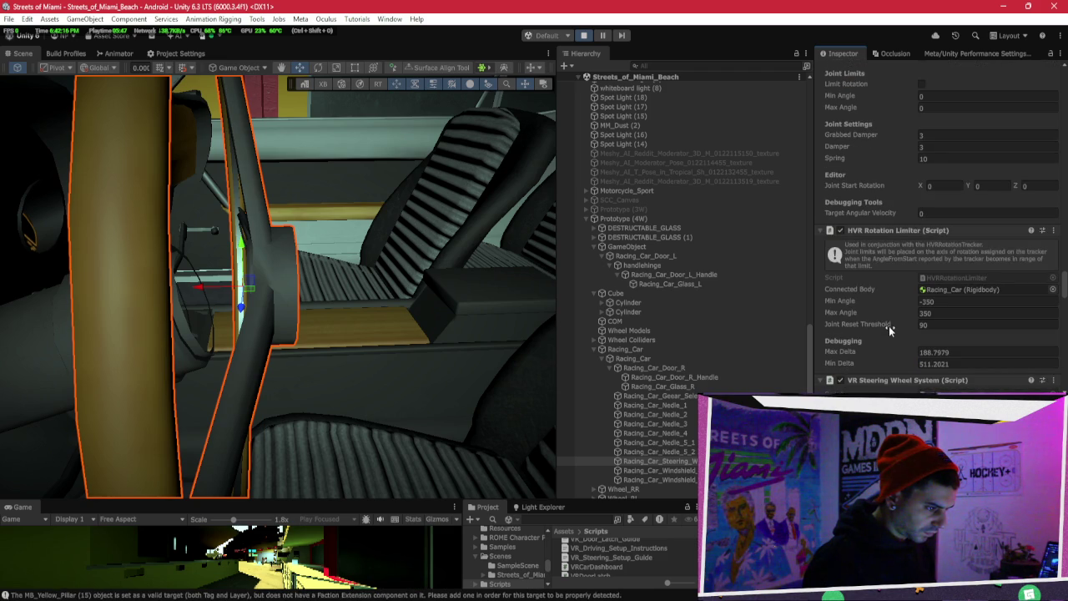